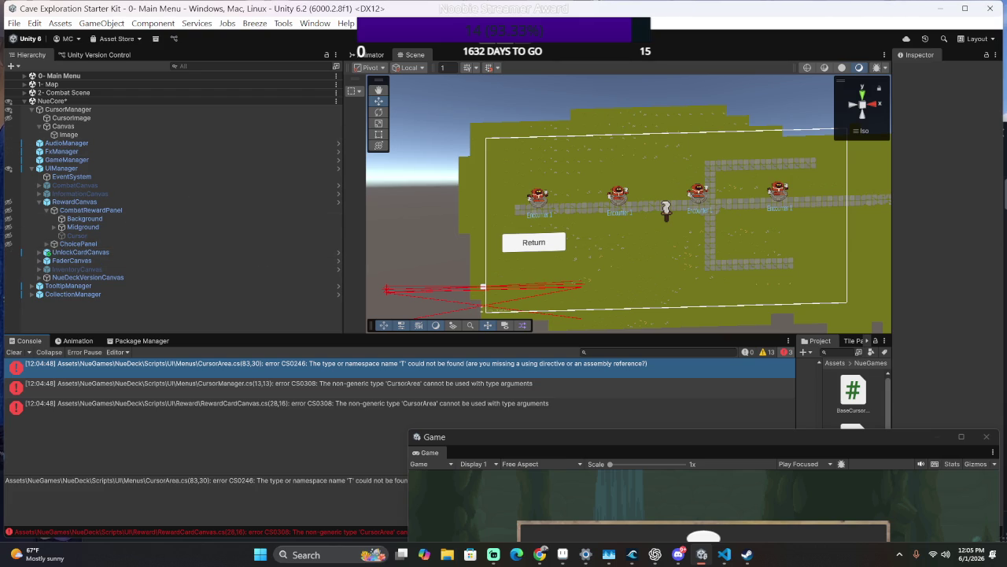
# Open CursorArea.cs at line 83 and change RemoveChoice's parameter type from T to CursorTarget.
pyautogui.doubleClick(445, 366)
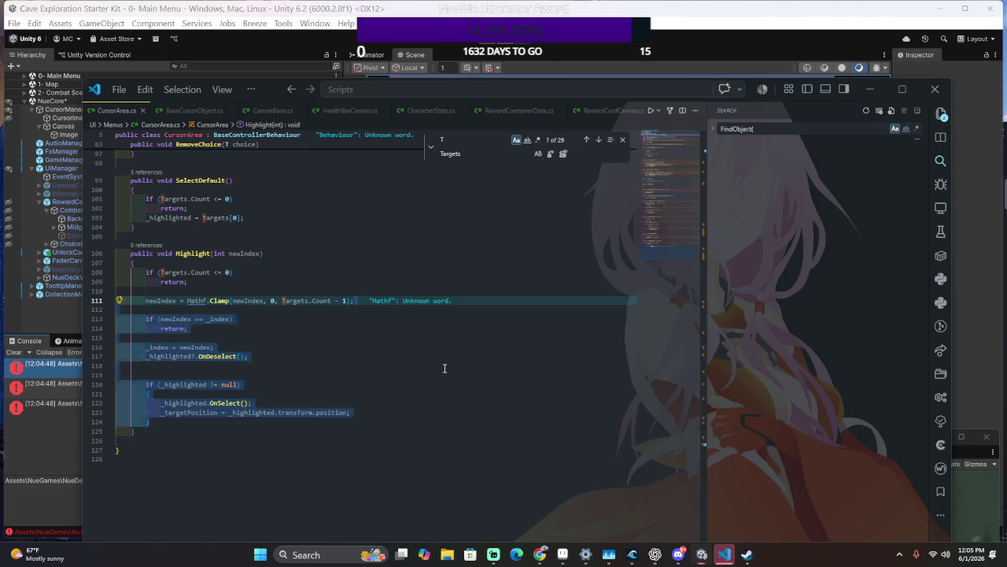
pyautogui.hotkey('ctrl', 'g')
pyautogui.write('8')
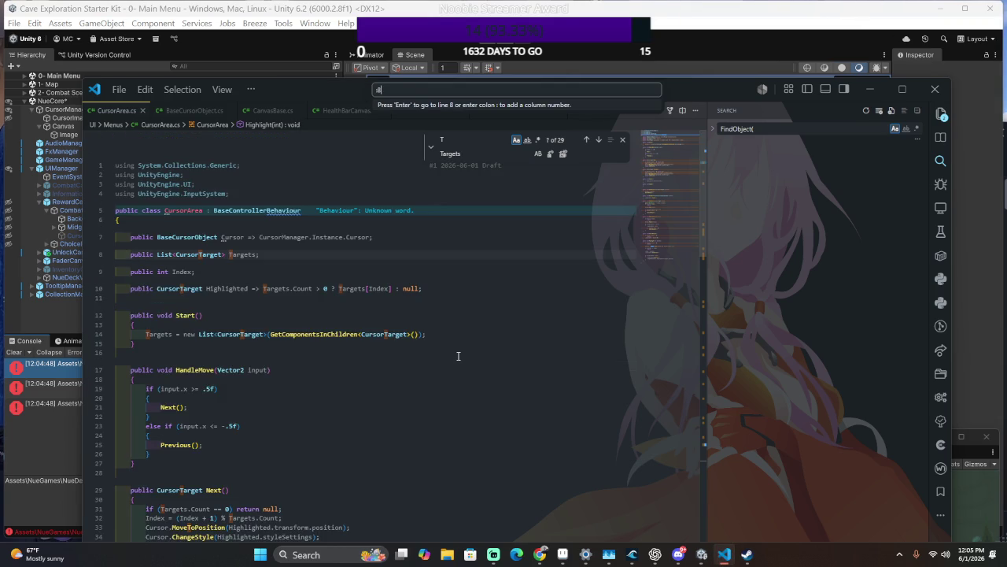
pyautogui.write('3')
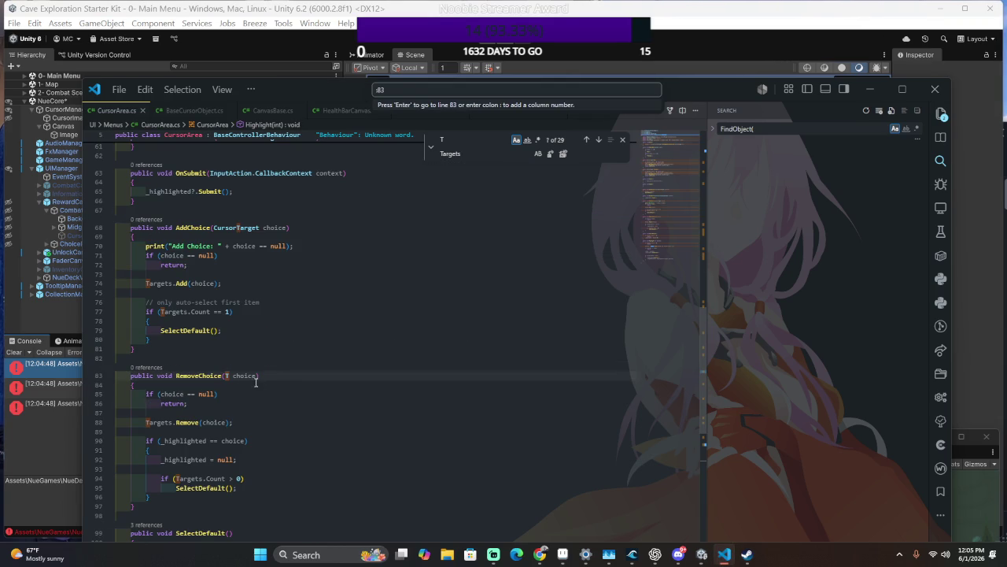
pyautogui.press('Return')
pyautogui.press('BackSpace')
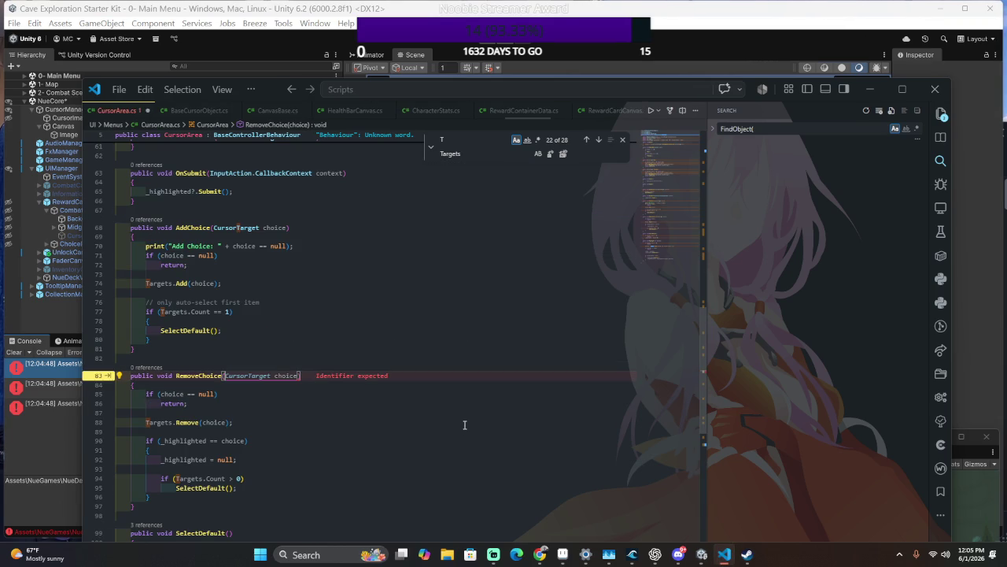
pyautogui.press('Tab')
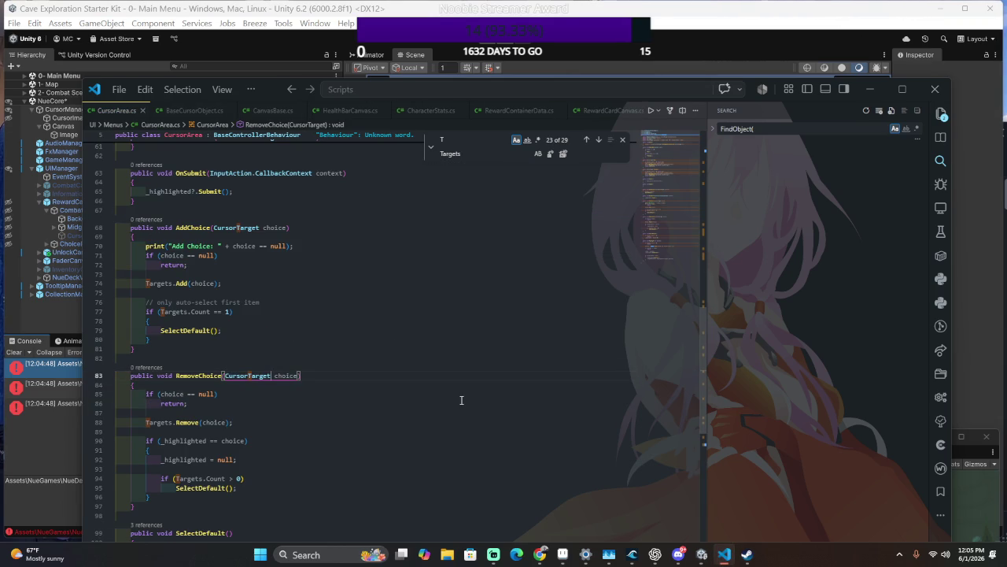
pyautogui.scroll(-8, 461, 399)
pyautogui.scroll(-3, 410, 411)
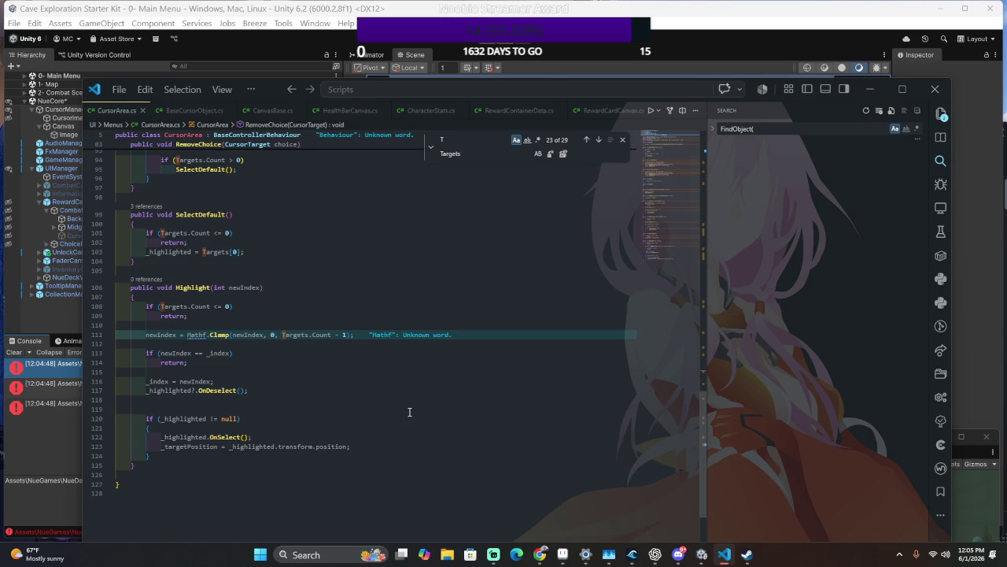
pyautogui.hotkey('alt', 'Tab')
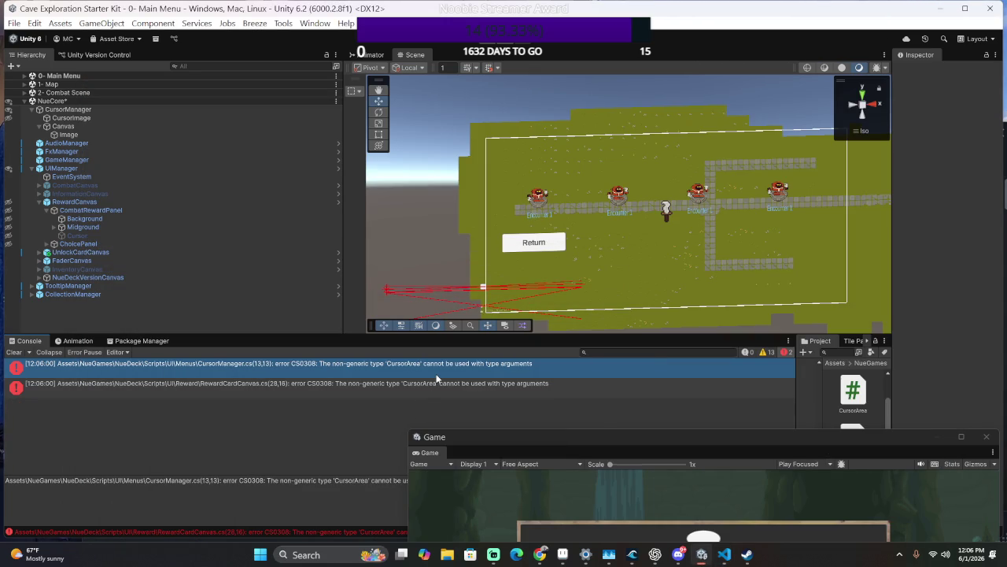
# Delete <CursorTarget> after CursorArea on CursorManager.cs line 13 and save.
pyautogui.hotkey('alt', 'Tab')
pyautogui.hotkey('ctrl', 'Tab')
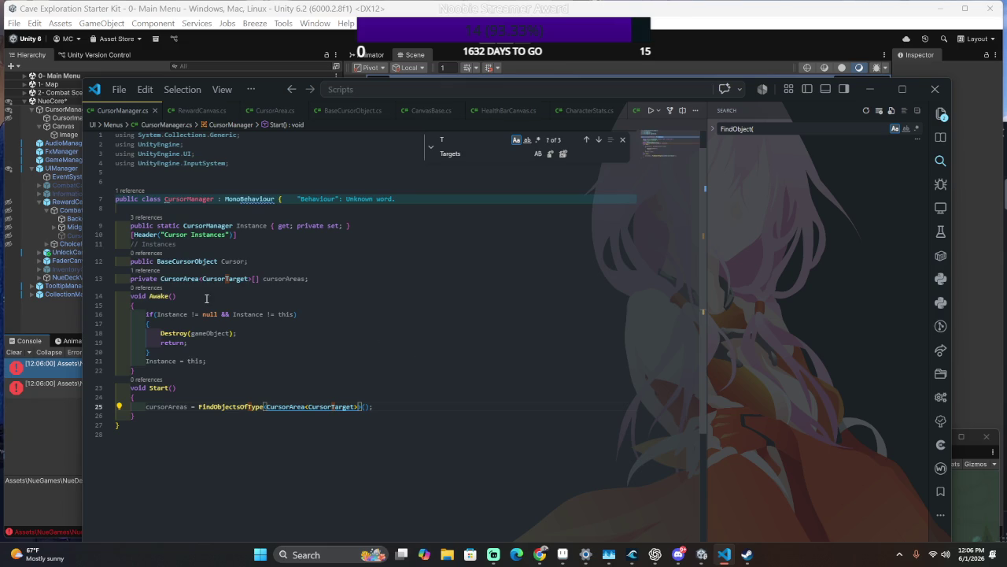
pyautogui.moveTo(200, 279); pyautogui.dragTo(251, 279)
pyautogui.press('BackSpace')
pyautogui.hotkey('ctrl', 's')
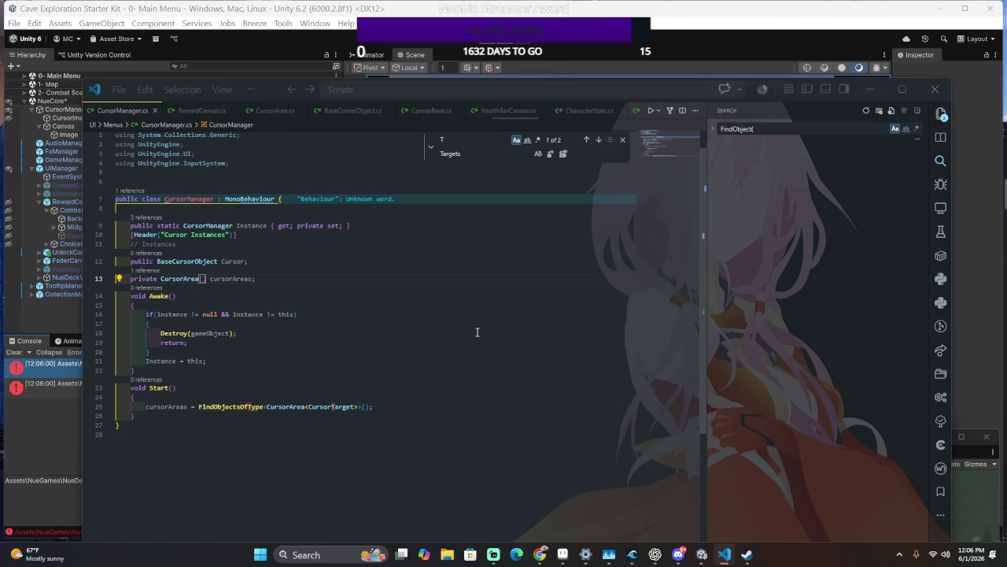
pyautogui.hotkey('alt', 'Tab')
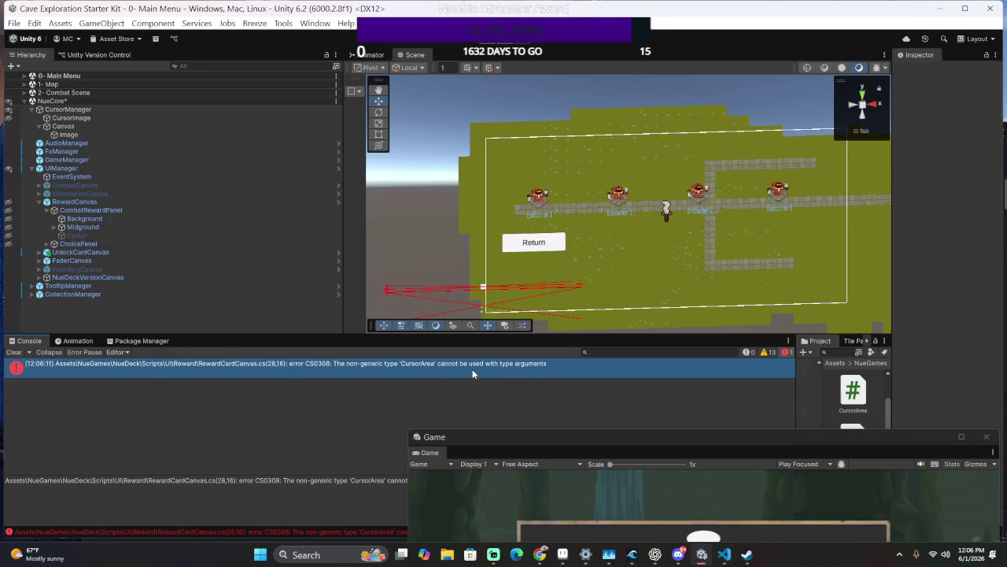
# Open RewardCardCanvas.cs from its Unity error via the CardRew file search.
pyautogui.doubleClick(472, 370)
pyautogui.hotkey('ctrl', 'p')
pyautogui.write('Card')
pyautogui.write('Rew')
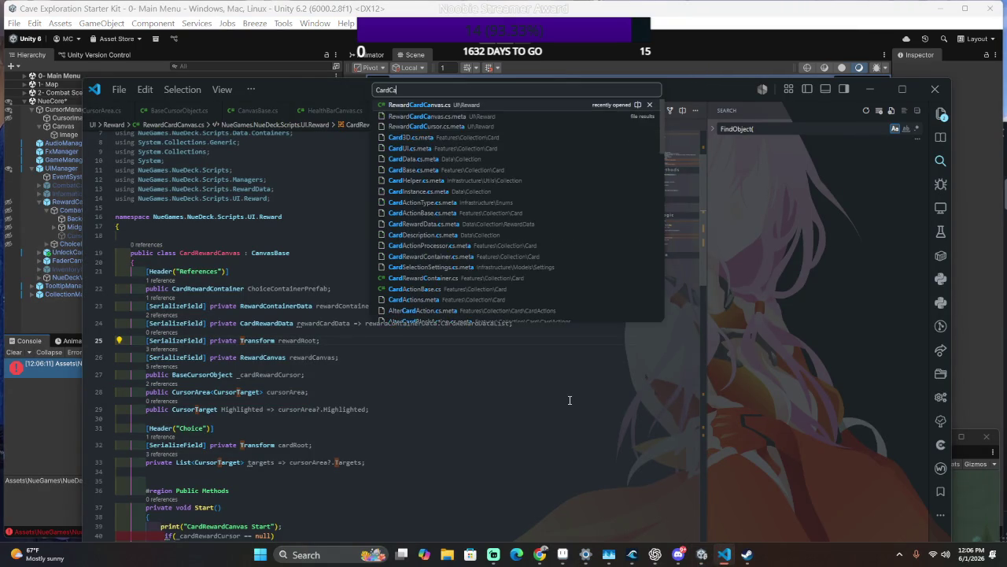
pyautogui.press('Return')
pyautogui.hotkey('alt', 'Tab')
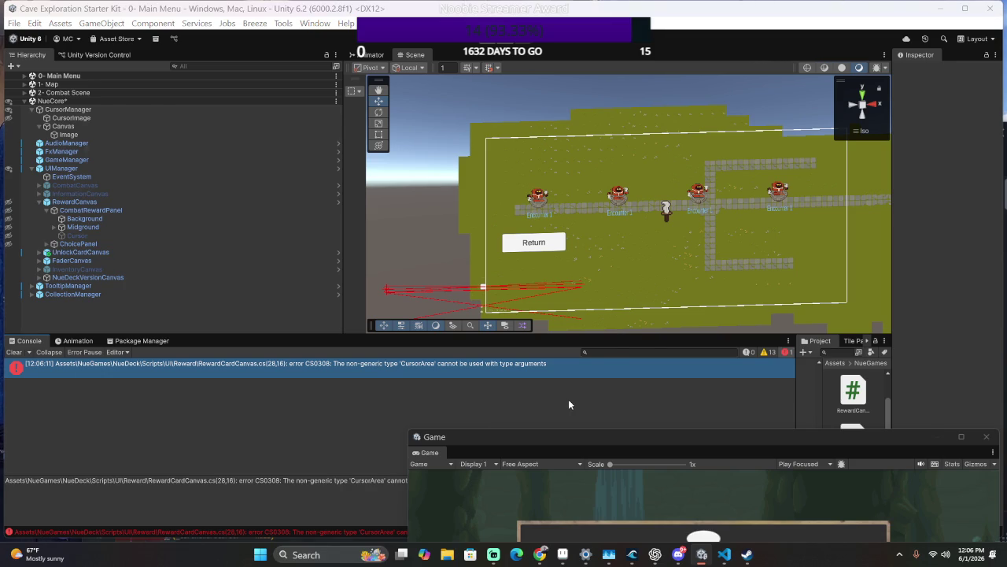
# Remove the CursorTarget type argument from cursorArea on RewardCardCanvas.cs line 28, then recompile in Unity.
pyautogui.hotkey('alt', 'Tab')
pyautogui.hotkey('ctrl', 'g')
pyautogui.write('28')
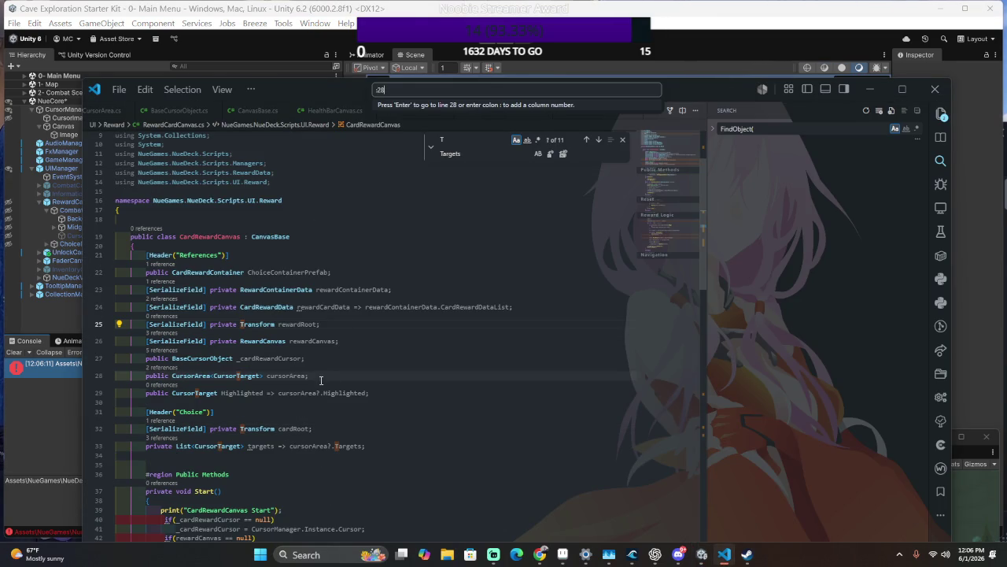
pyautogui.press('Return')
pyautogui.doubleClick(238, 375)
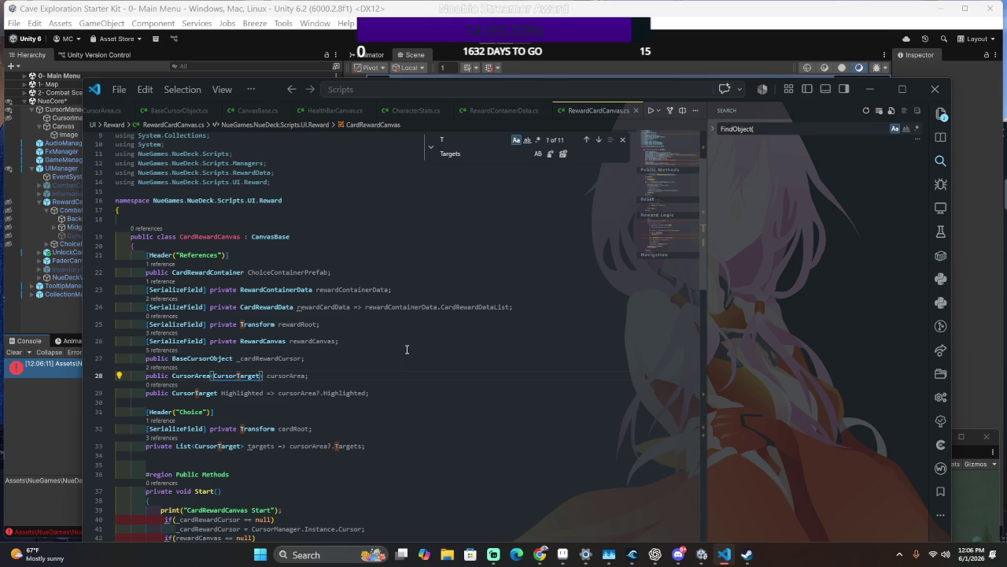
pyautogui.click(262, 377)
pyautogui.write('>')
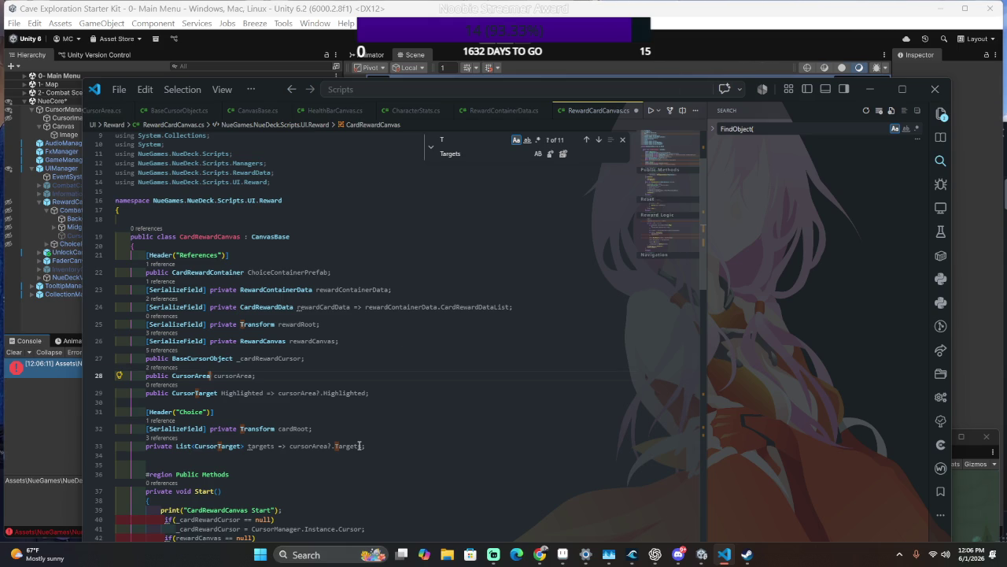
pyautogui.hotkey('alt', 'Tab')
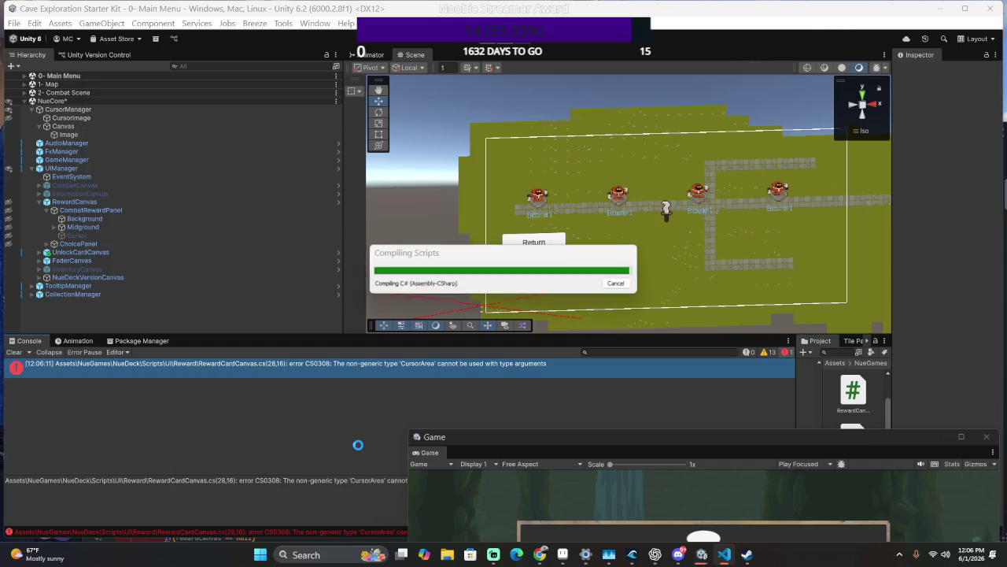
# Scroll the Console to the top and open the BaseCursorObject.cs(9,42) 'CursorArea is a type' error.
pyautogui.scroll(5, 420, 421)
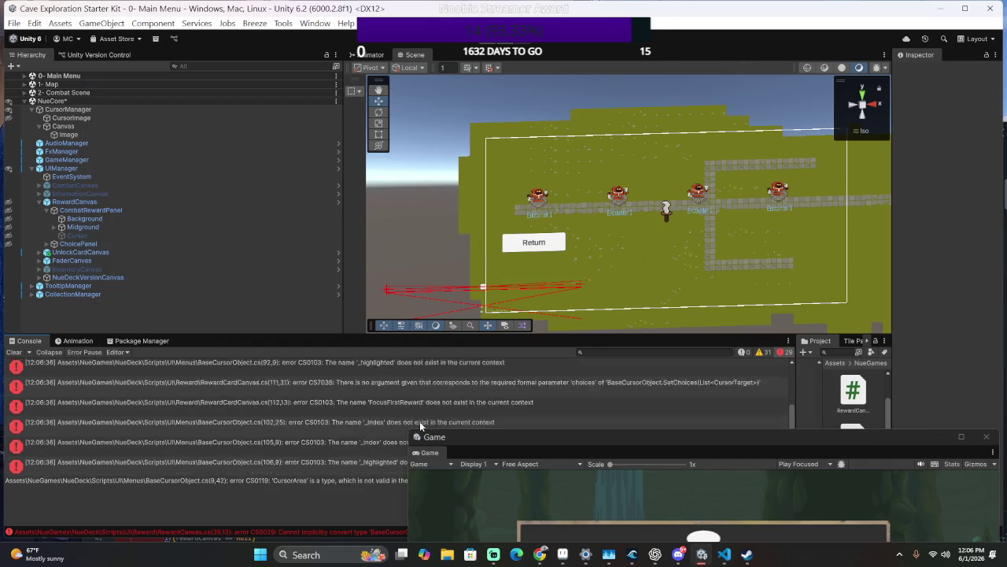
pyautogui.scroll(2, 430, 415)
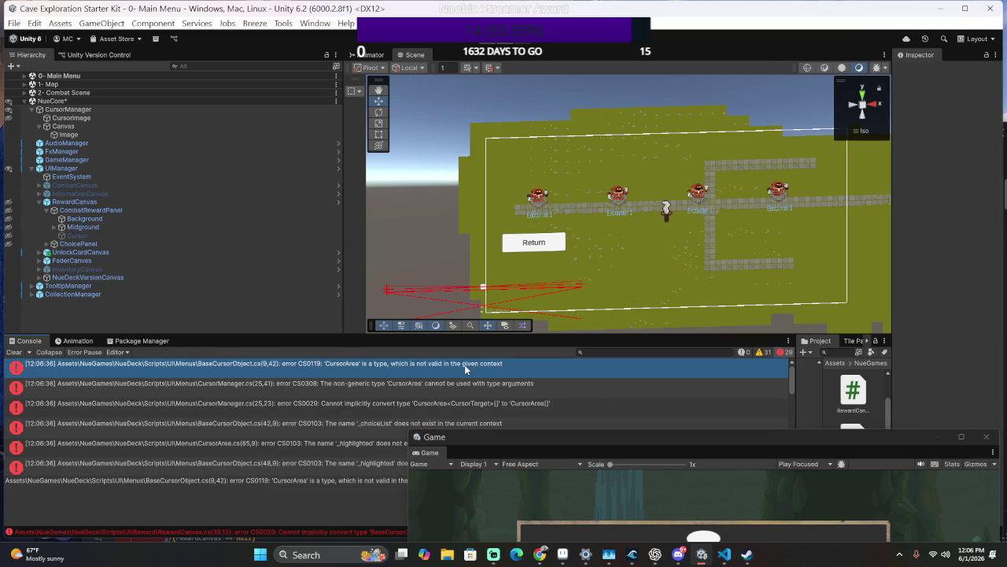
pyautogui.click(458, 364)
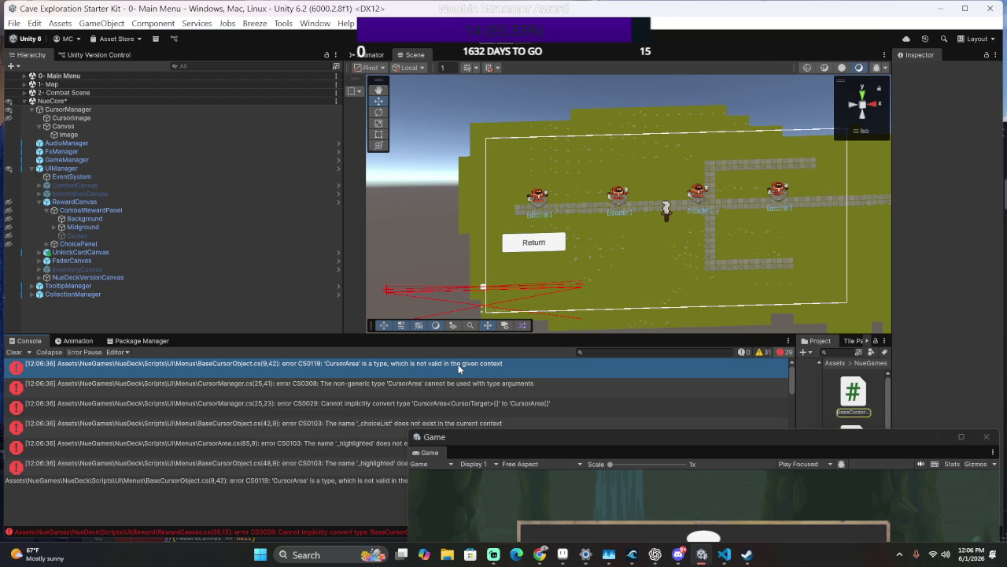
pyautogui.doubleClick(459, 364)
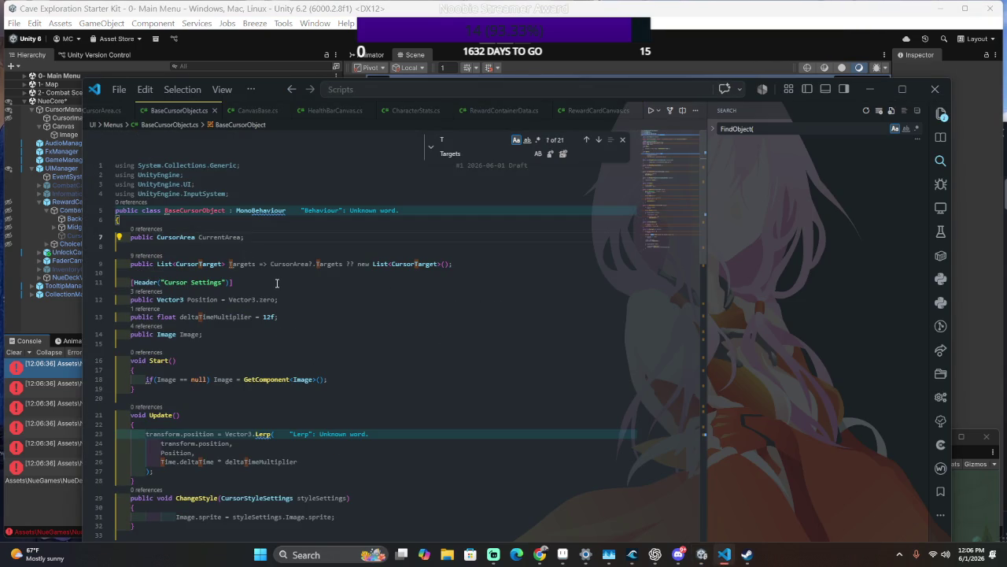
pyautogui.scroll(-2, 277, 282)
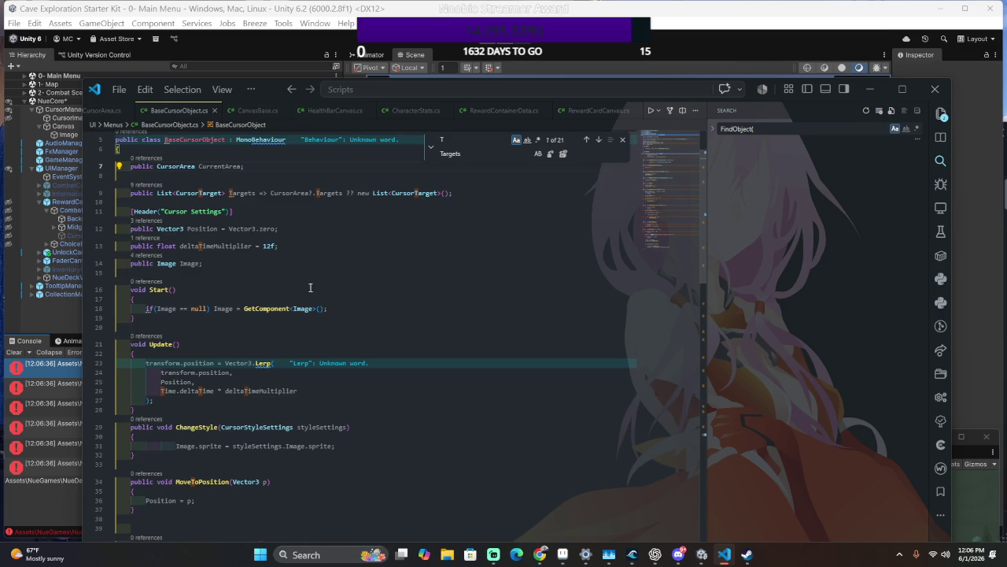
pyautogui.scroll(-5, 320, 277)
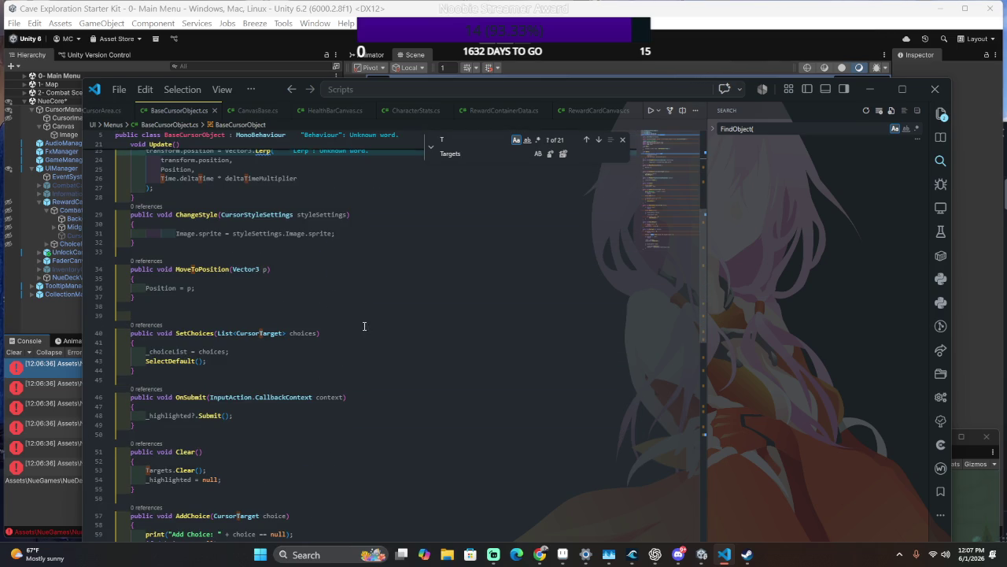
pyautogui.scroll(-2, 357, 323)
pyautogui.scroll(-1, 430, 378)
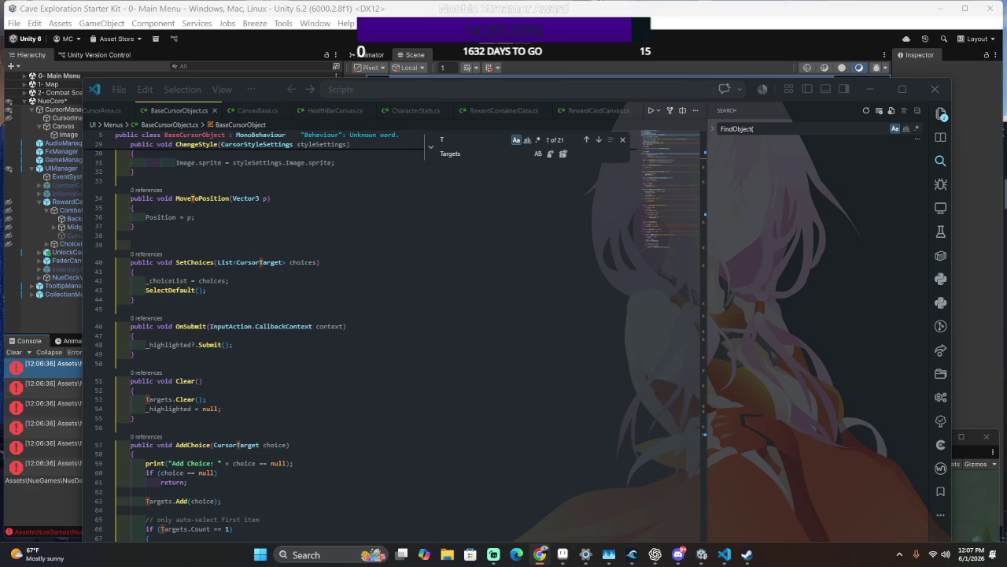
pyautogui.click(197, 364)
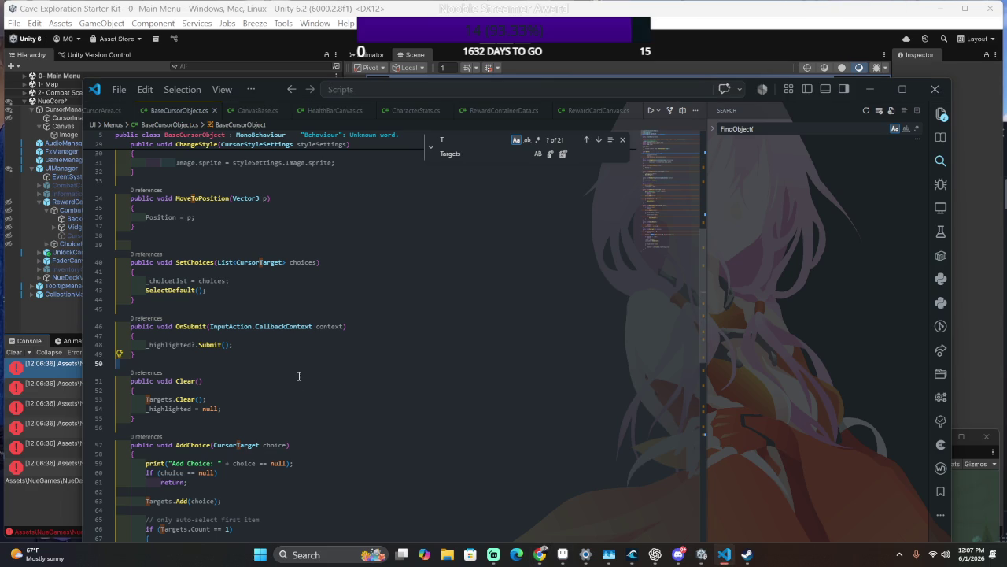
pyautogui.scroll(1, 266, 410)
pyautogui.click(208, 370)
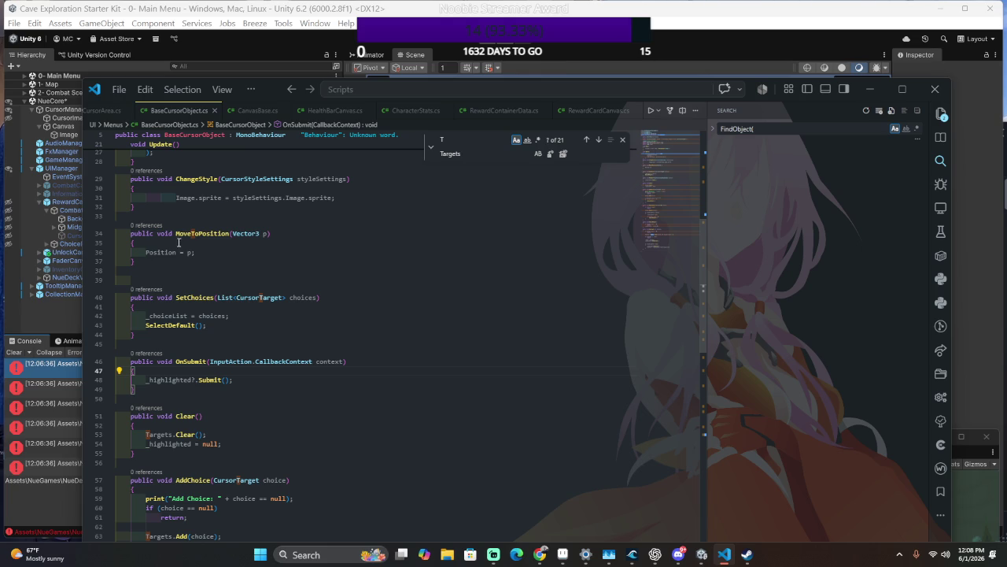
# Make line 9's Targets property read from CurrentArea instead of CursorArea.
pyautogui.scroll(-5, 339, 316)
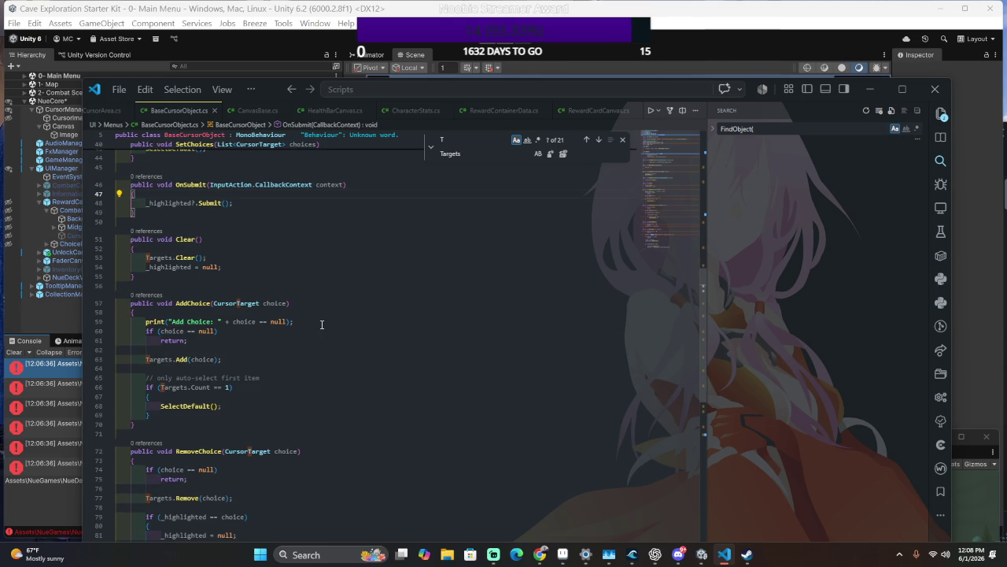
pyautogui.scroll(-8, 312, 324)
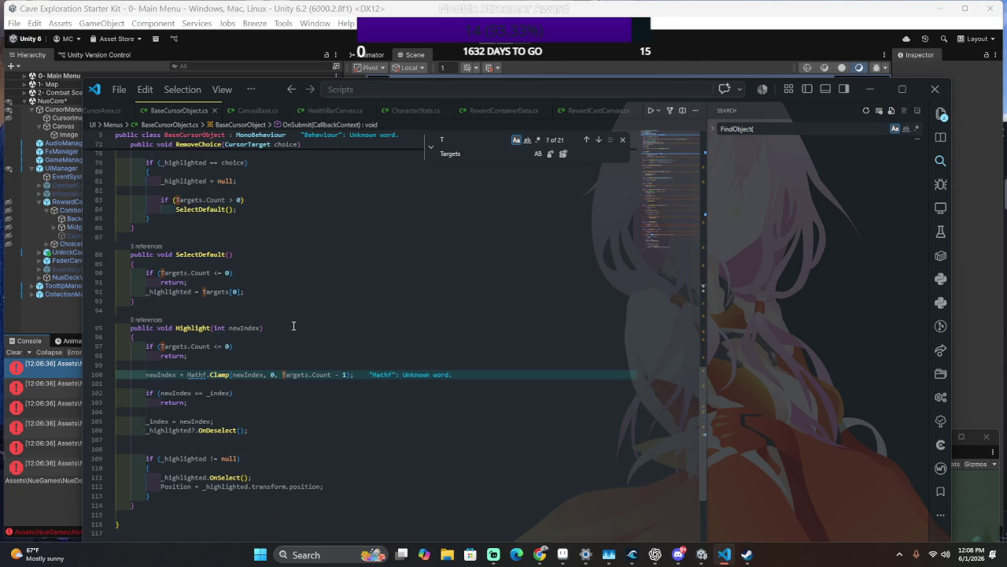
pyautogui.hotkey('alt', 'Tab')
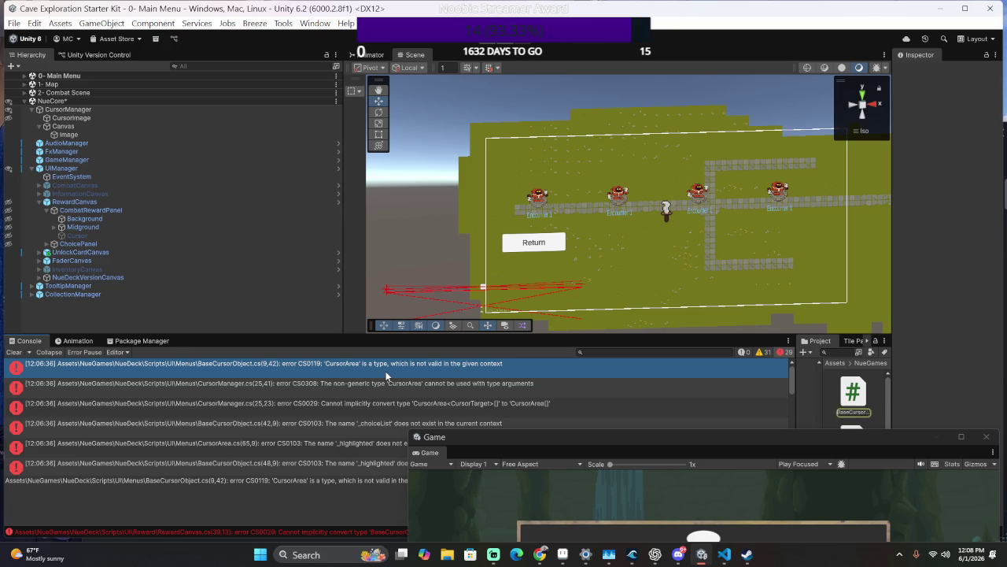
pyautogui.hotkey('alt', 'Tab')
pyautogui.scroll(10, 386, 372)
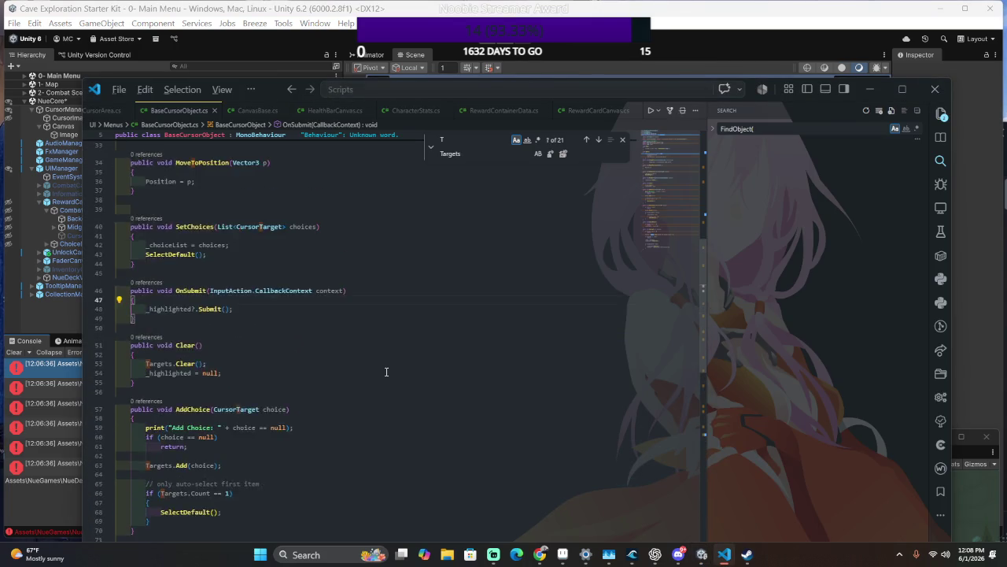
pyautogui.hotkey('alt', 'Tab')
pyautogui.hotkey('alt', 'Tab')
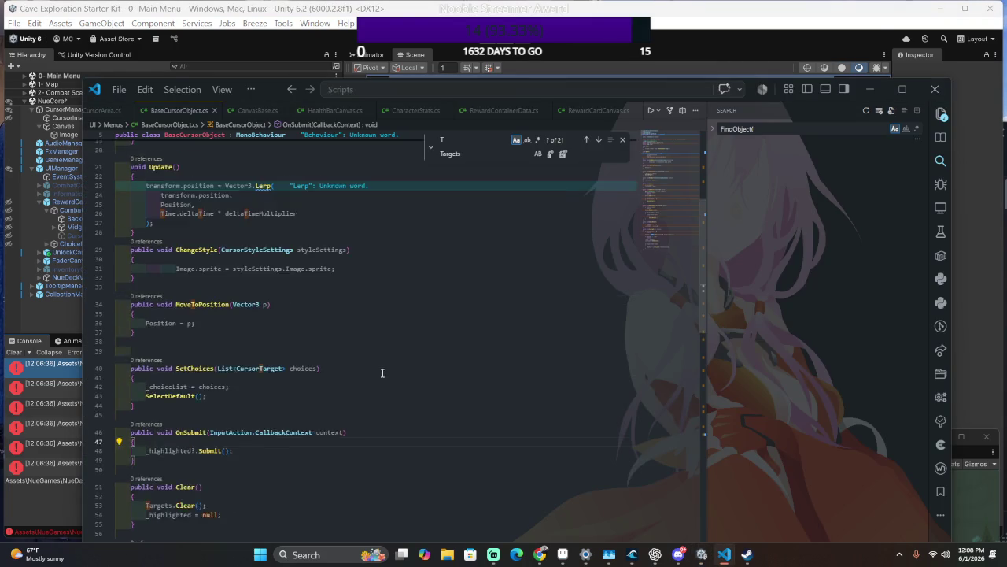
pyautogui.scroll(3, 383, 366)
pyautogui.click(476, 264)
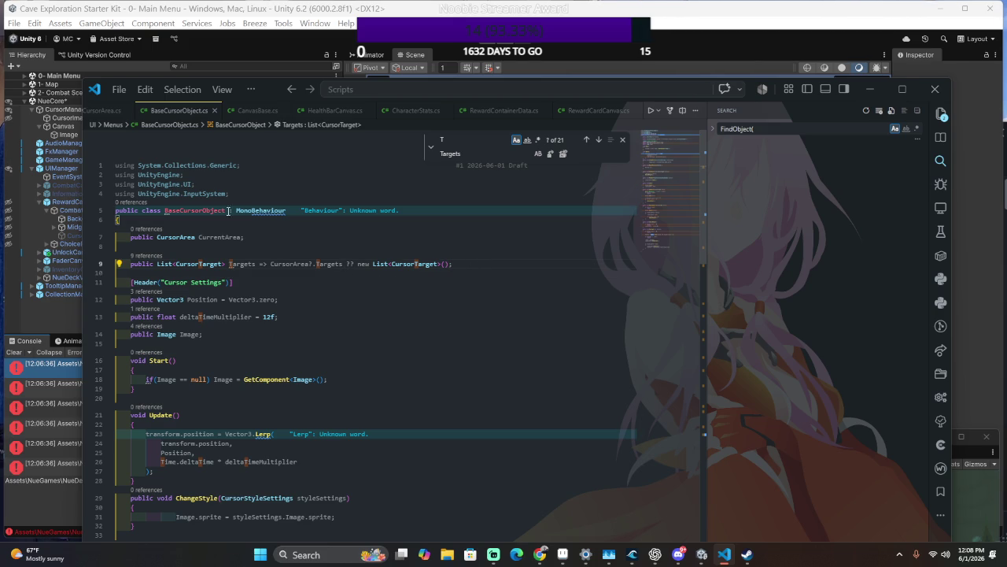
pyautogui.click(312, 263)
pyautogui.hotkey('ctrl', 'BackSpace')
pyautogui.write('Cur')
pyautogui.press('Tab')
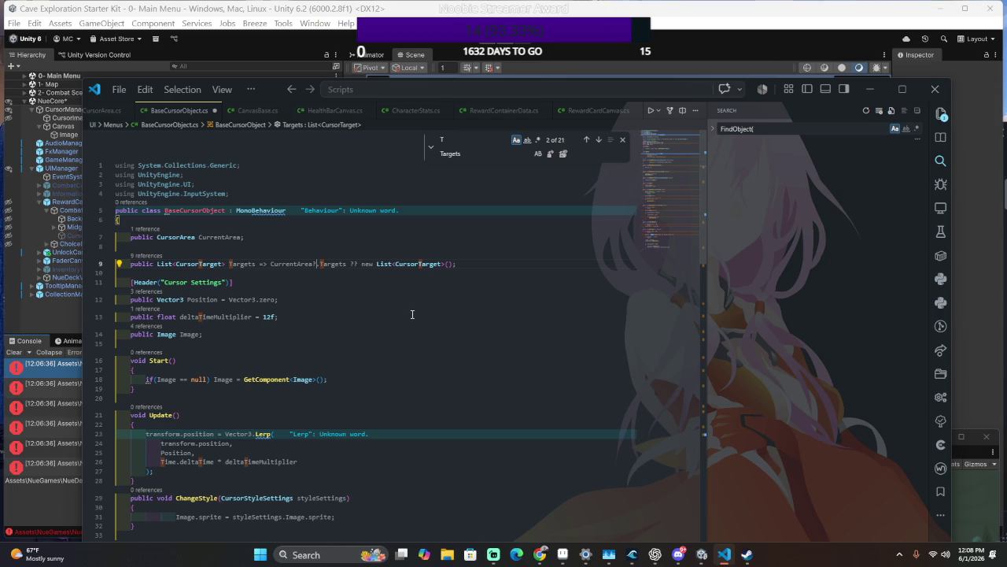
# Recompile in Unity, then search BaseCursorObject.cs for choiceList.
pyautogui.hotkey('alt', 'Tab')
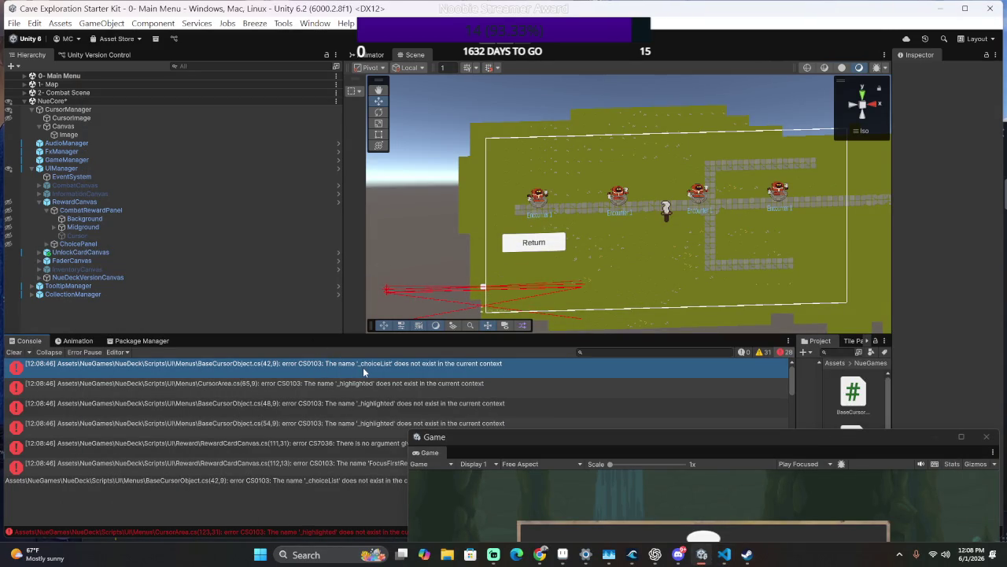
pyautogui.hotkey('alt', 'Tab')
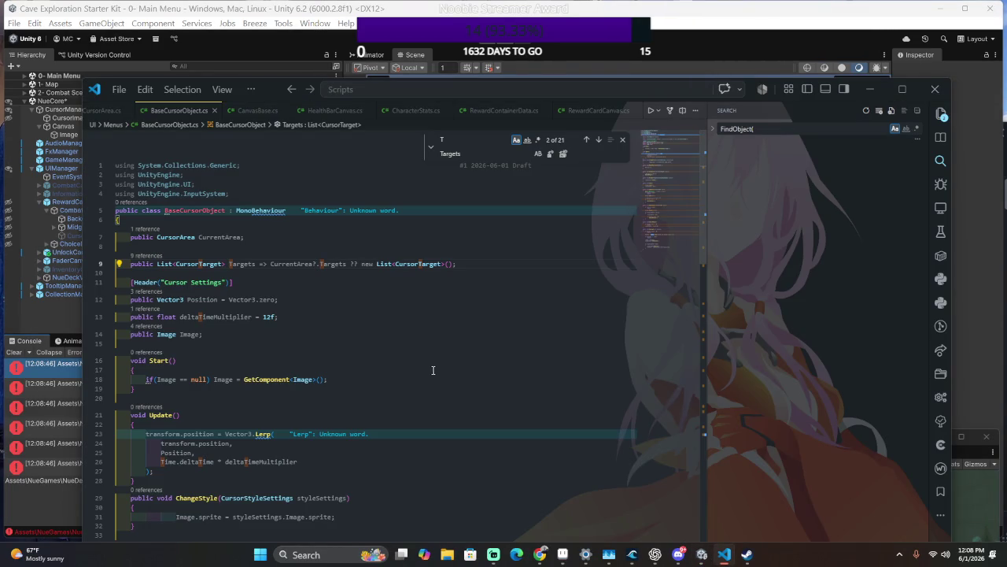
pyautogui.hotkey('ctrl', 'f')
pyautogui.write('ch')
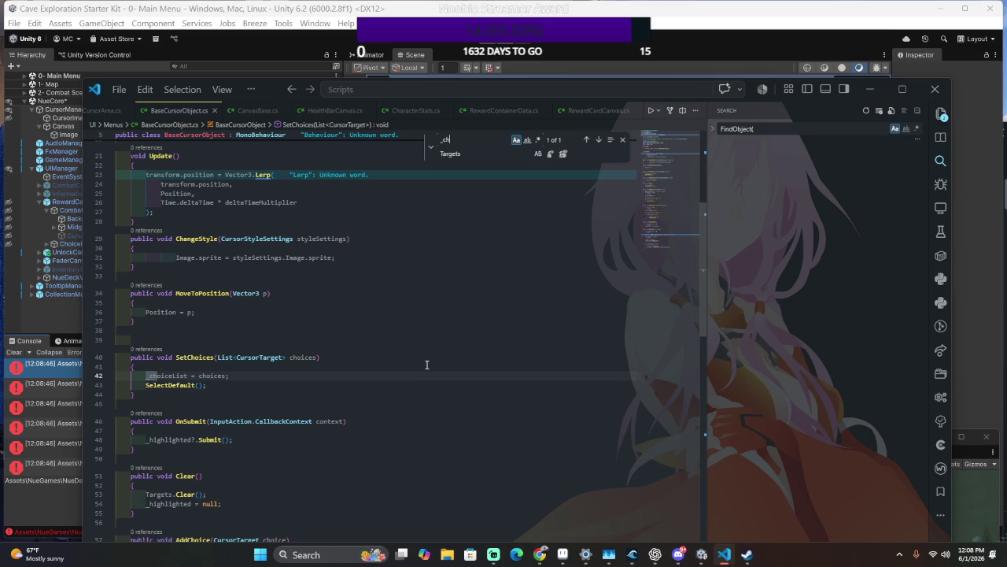
pyautogui.write('oiceList')
# Replace all 19 _choiceList occurrences across three files with Targets using workspace search.
pyautogui.hotkey('ctrl', 'a')
pyautogui.hotkey('ctrl', 'x')
pyautogui.hotkey('ctrl', 'shift', 'f')
pyautogui.hotkey('ctrl', 'v')
pyautogui.click(713, 129)
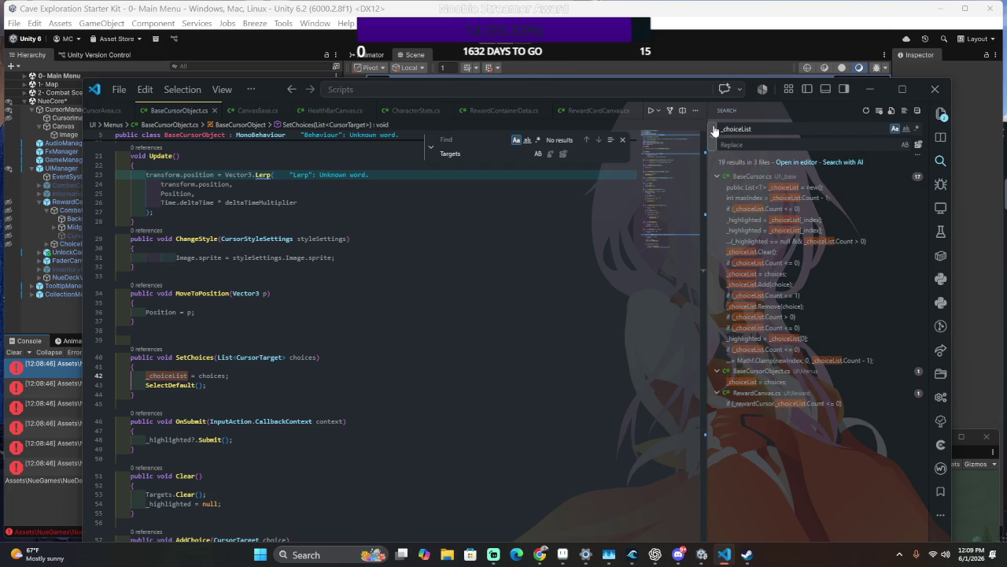
pyautogui.click(740, 145)
pyautogui.write('T')
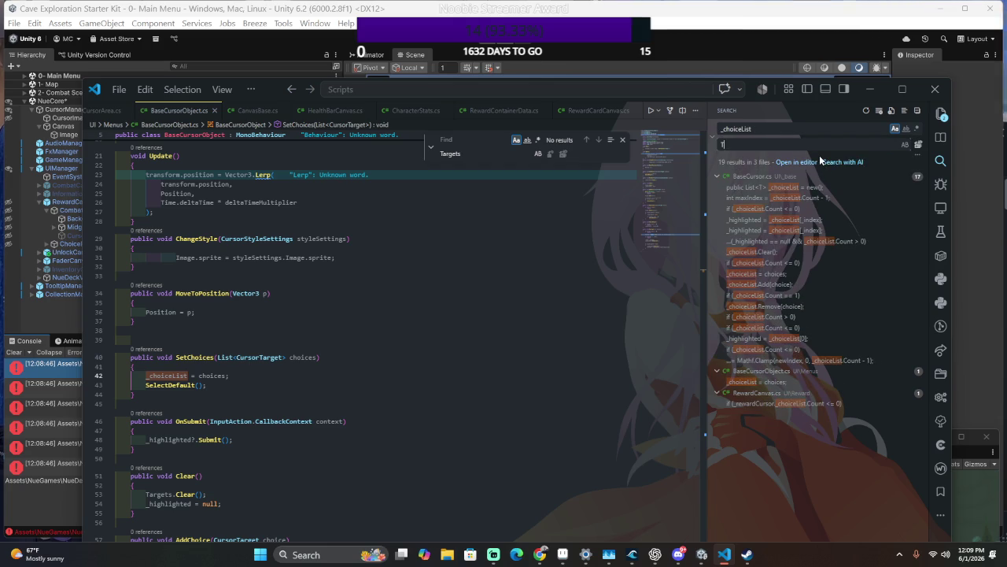
pyautogui.write('argets')
pyautogui.click(919, 145)
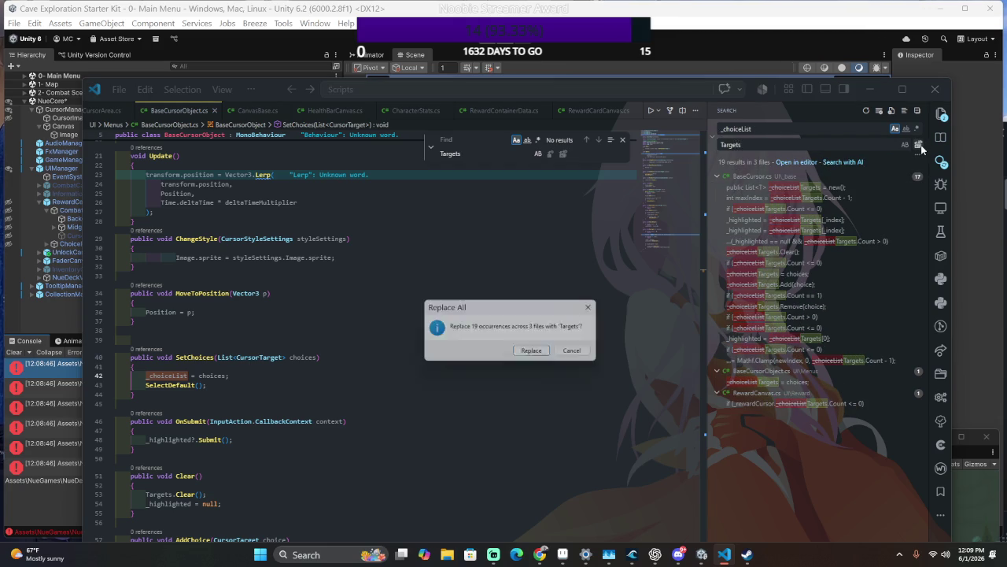
pyautogui.click(535, 352)
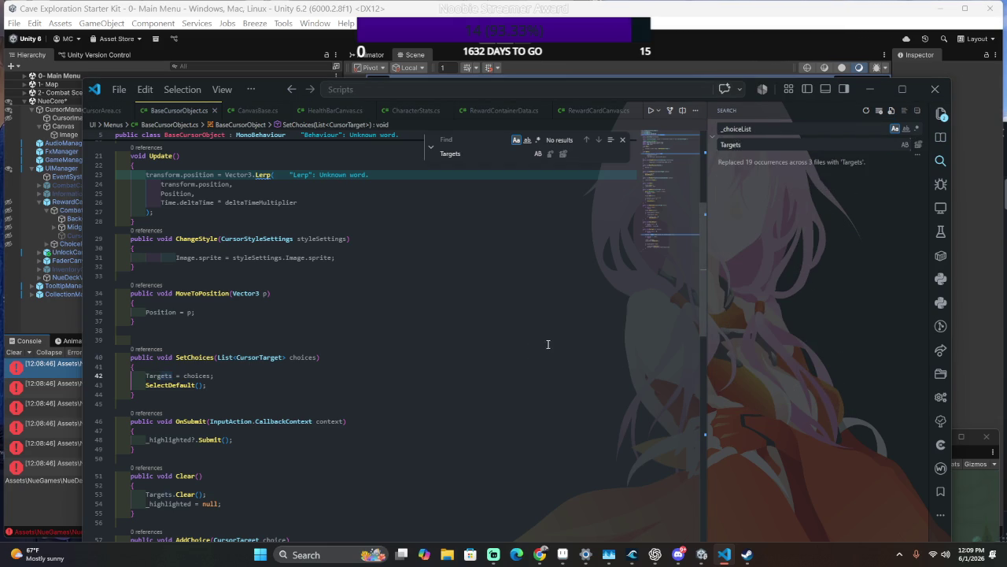
# Recompile in Unity and open the resulting CursorManager error.
pyautogui.click(501, 292)
pyautogui.scroll(7, 517, 367)
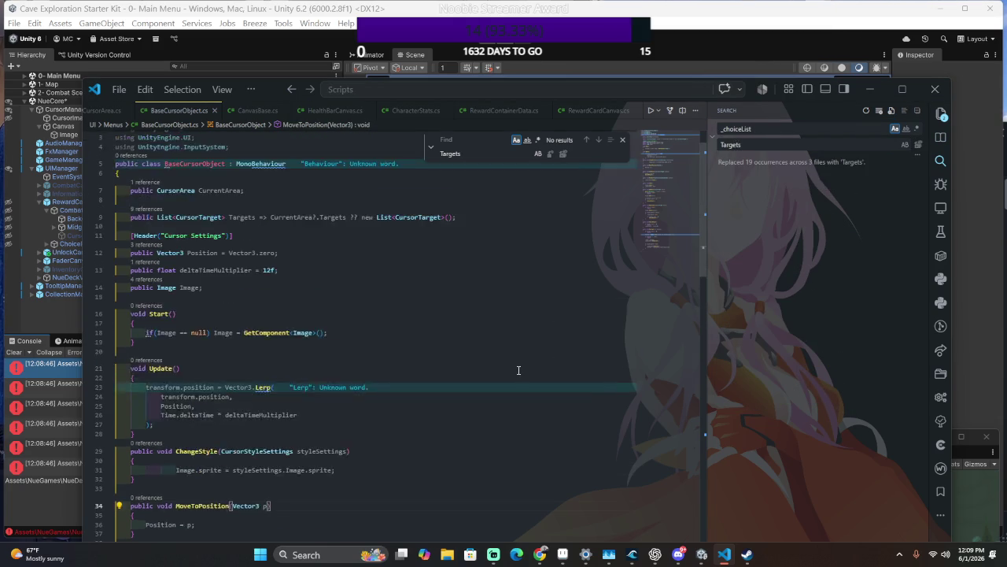
pyautogui.hotkey('alt', 'Tab')
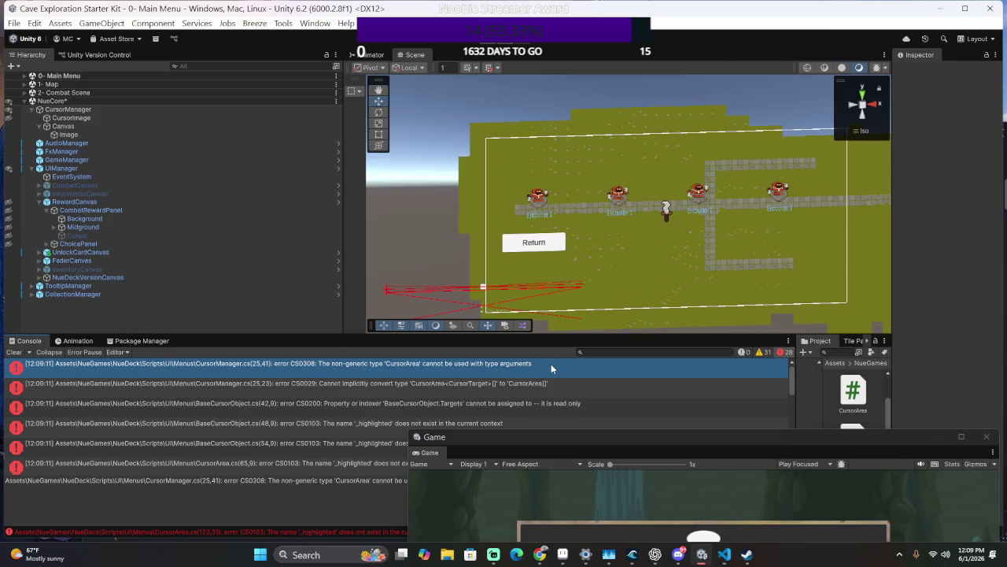
pyautogui.doubleClick(551, 364)
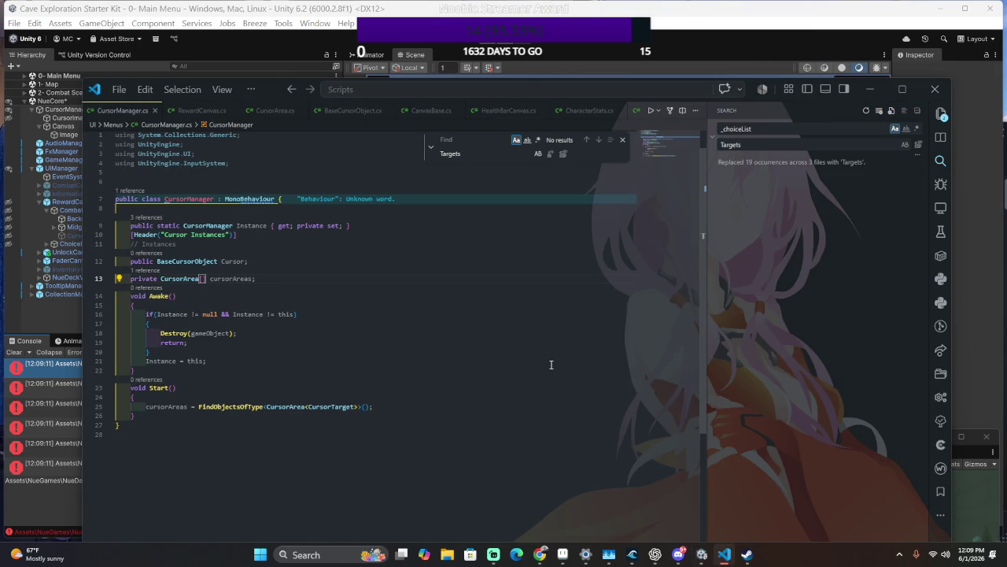
pyautogui.hotkey('alt', 'Tab')
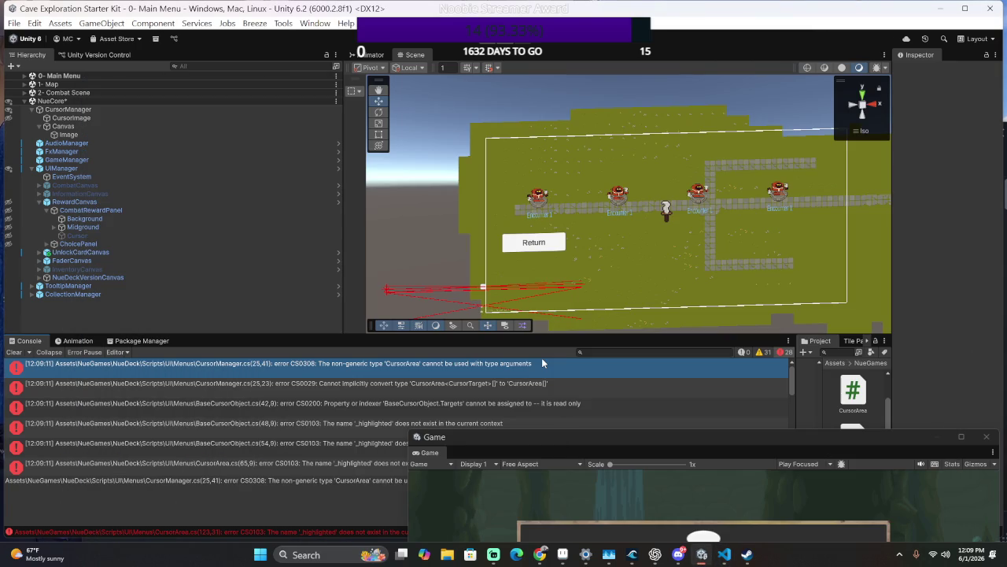
# Delete <CursorTarget> from FindObjectsOfType<CursorArea<CursorTarget>>() on CursorManager.cs line 25, then recompile.
pyautogui.hotkey('alt', 'Tab')
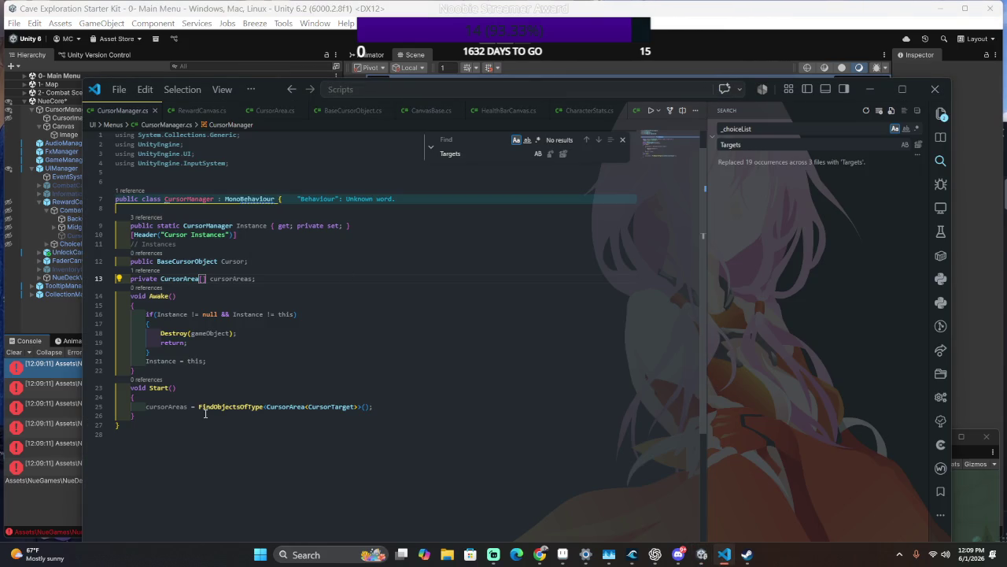
pyautogui.click(332, 406)
pyautogui.hotkey('ctrl', 'Left')
pyautogui.hotkey('ctrl', 'Right')
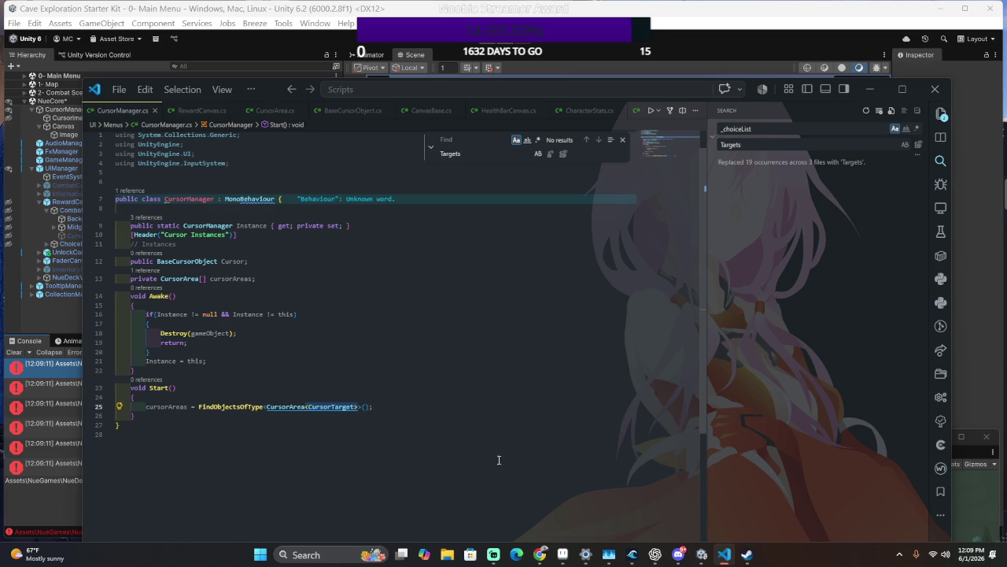
pyautogui.hotkey('ctrl', 'BackSpace')
pyautogui.hotkey('ctrl', 'BackSpace')
pyautogui.hotkey('alt', 'Tab')
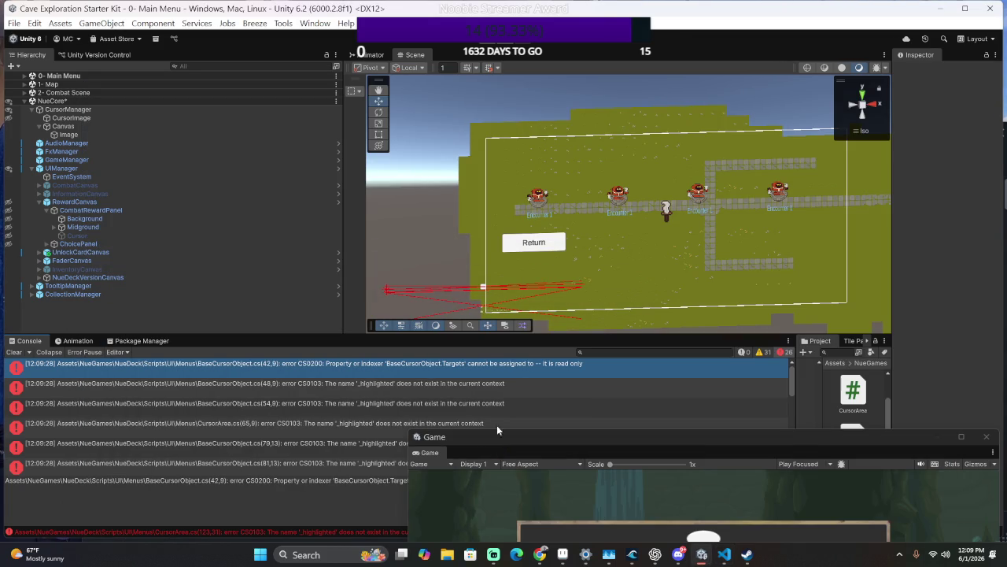
# Open the read-only Targets error and jump to line 42 of BaseCursorObject.cs.
pyautogui.click(492, 362)
pyautogui.doubleClick(492, 362)
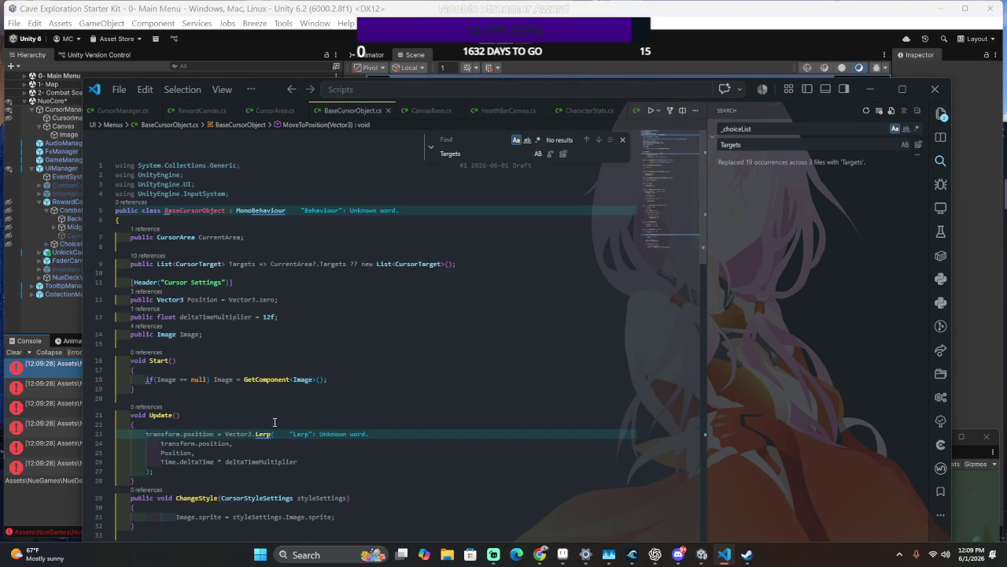
pyautogui.write('readonly')
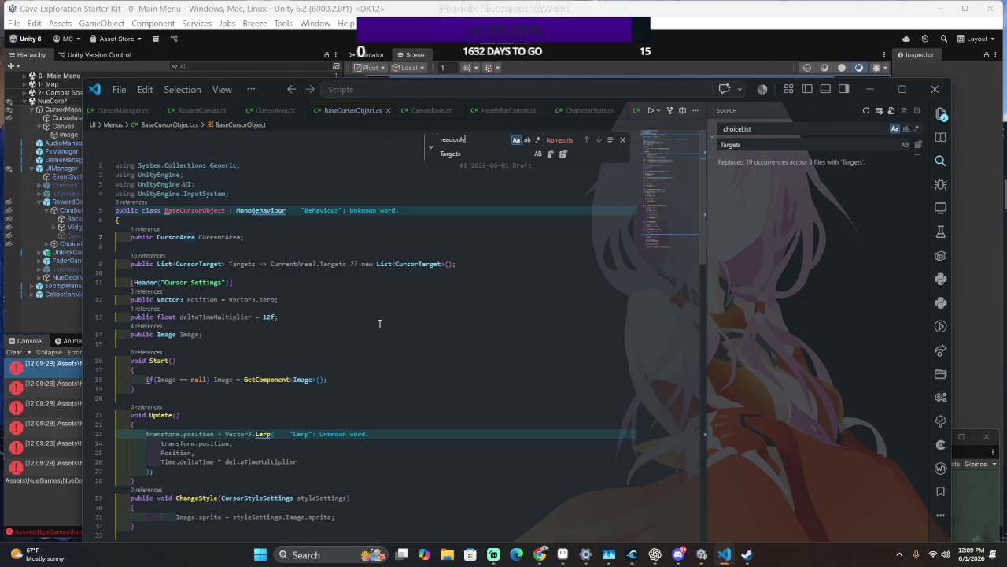
pyautogui.hotkey('alt', 'Tab')
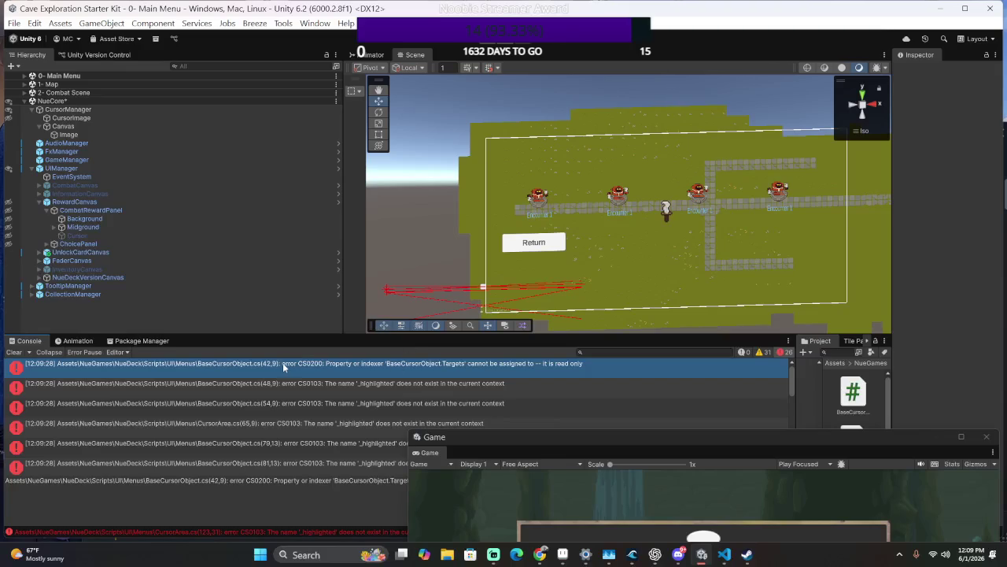
pyautogui.doubleClick(277, 362)
pyautogui.write('rea')
pyautogui.hotkey('alt', 'Tab')
pyautogui.hotkey('alt', 'Tab')
pyautogui.hotkey('ctrl', 'g')
pyautogui.hotkey('ctrl', 'v')
pyautogui.write('42')
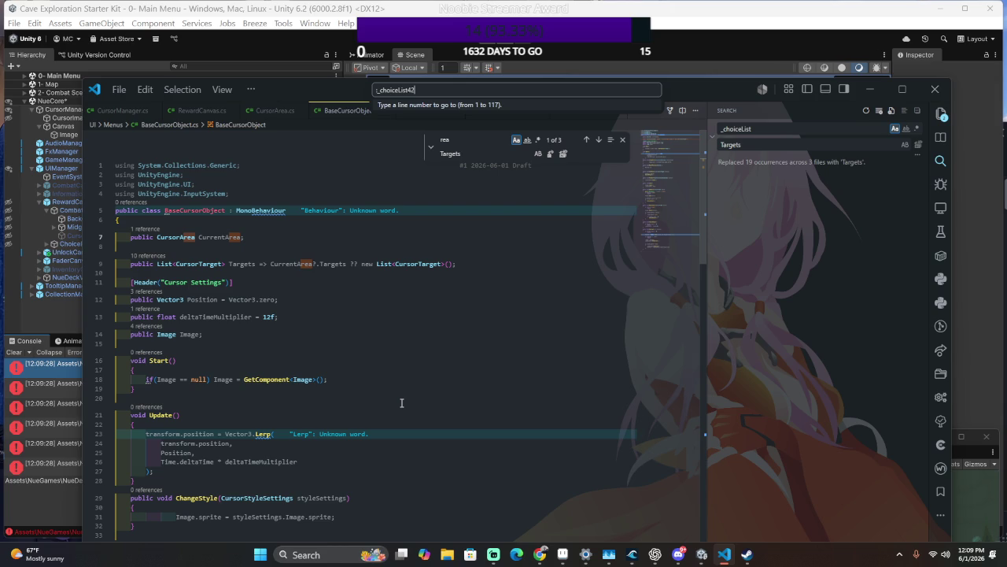
pyautogui.hotkey('ctrl', 'a')
pyautogui.write(':42')
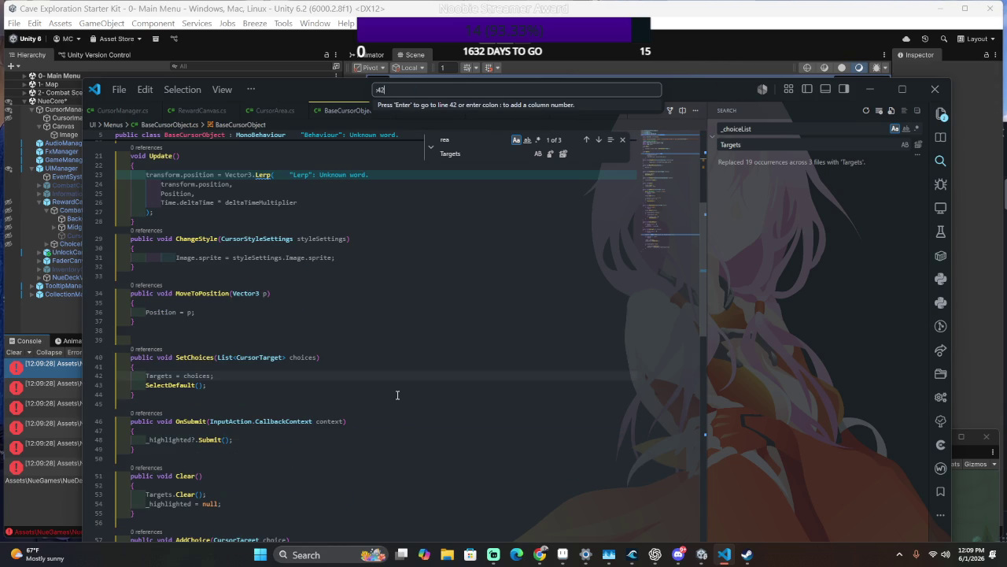
pyautogui.press('Return')
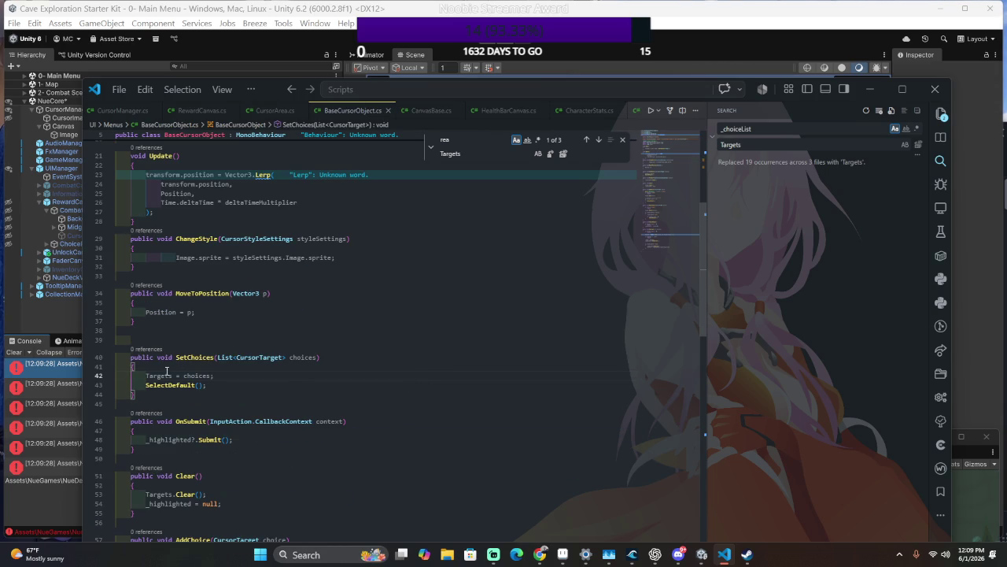
# Inspect the Targets definition, the CurrentArea field, and the 'Targets = choices' statement.
pyautogui.keyDown('ctrl'); pyautogui.click(159, 376); pyautogui.keyUp('ctrl')
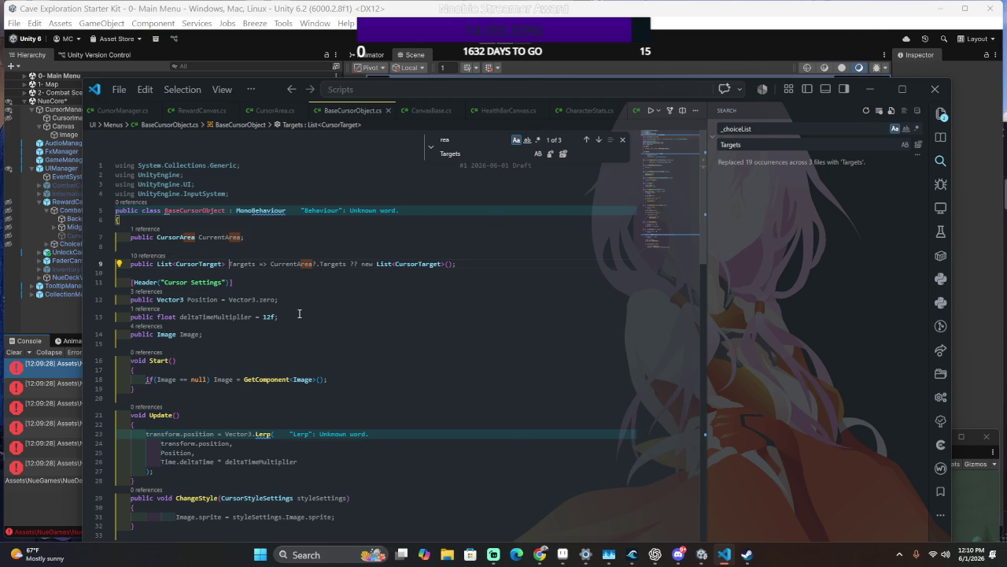
pyautogui.click(224, 238)
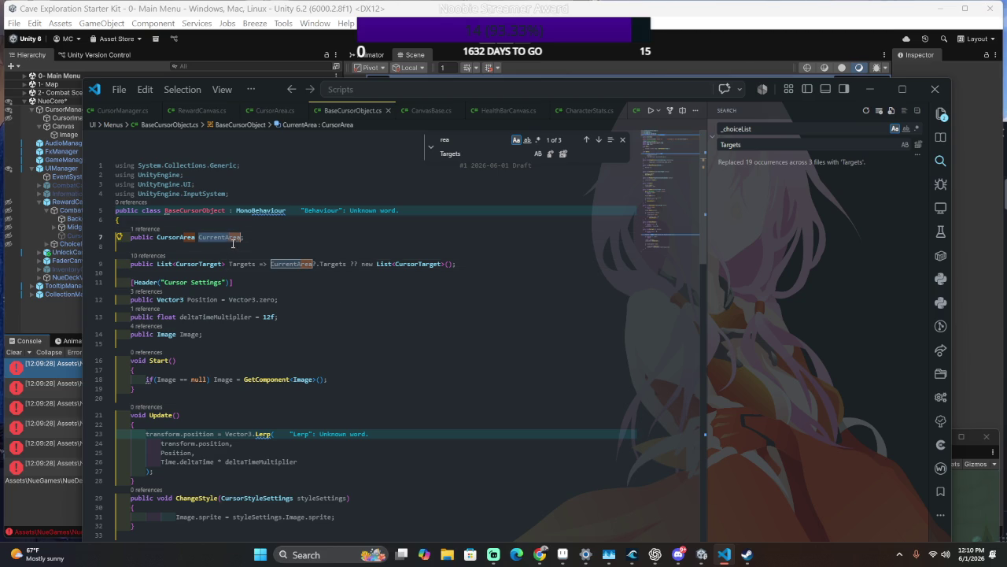
pyautogui.scroll(-3, 313, 363)
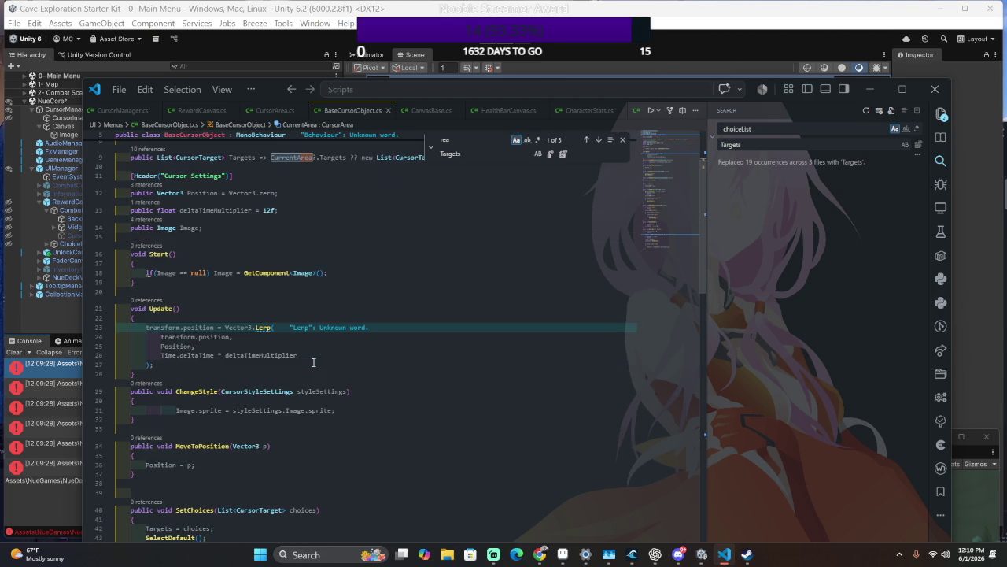
pyautogui.scroll(-5, 314, 362)
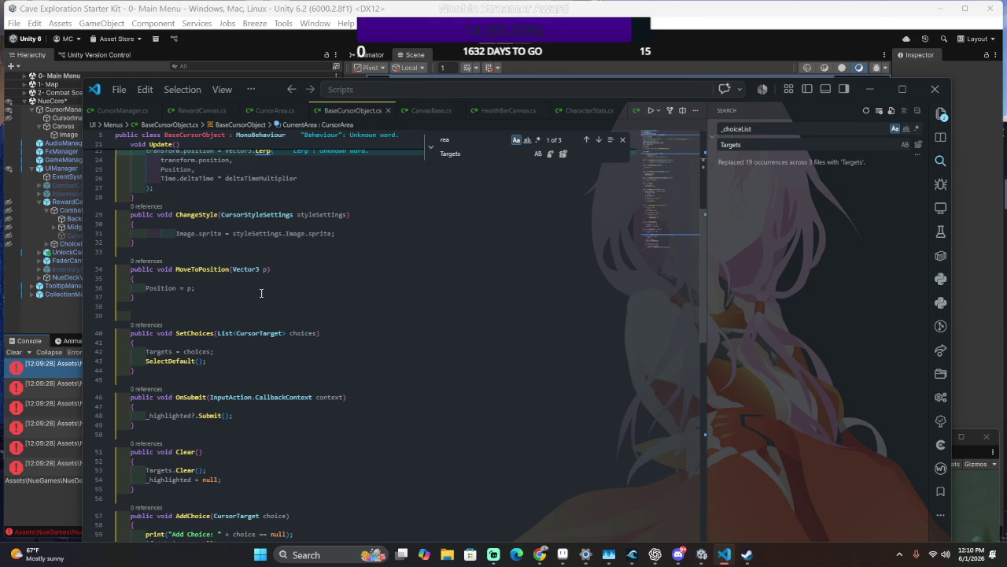
pyautogui.click(269, 356)
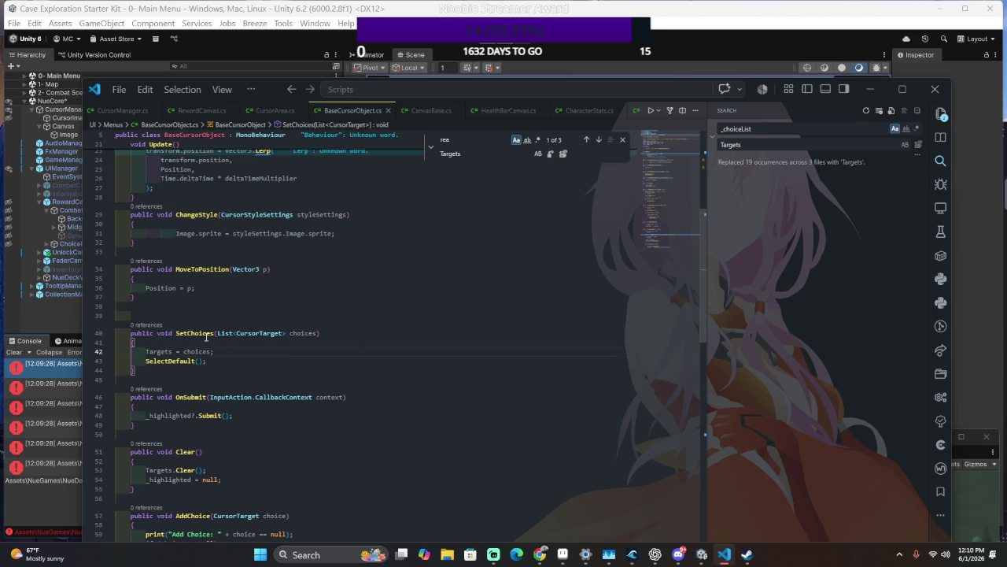
pyautogui.keyDown('shift'); pyautogui.click(172, 351); pyautogui.keyUp('shift')
pyautogui.press('Left')
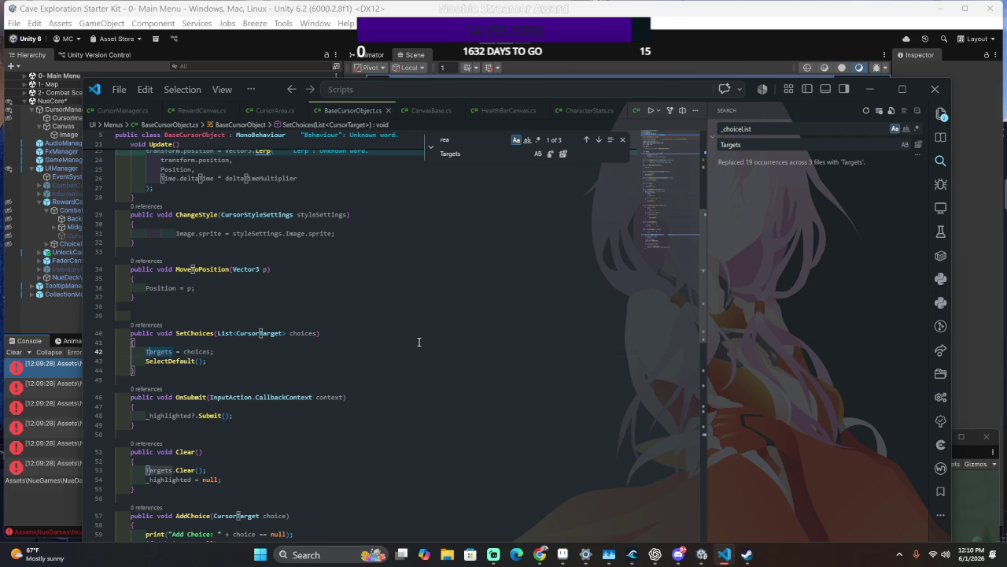
pyautogui.hotkey('ctrl', 'shift', 'Right')
pyautogui.hotkey('ctrl', 'shift', 'Right')
pyautogui.hotkey('ctrl', 'shift', 'Right')
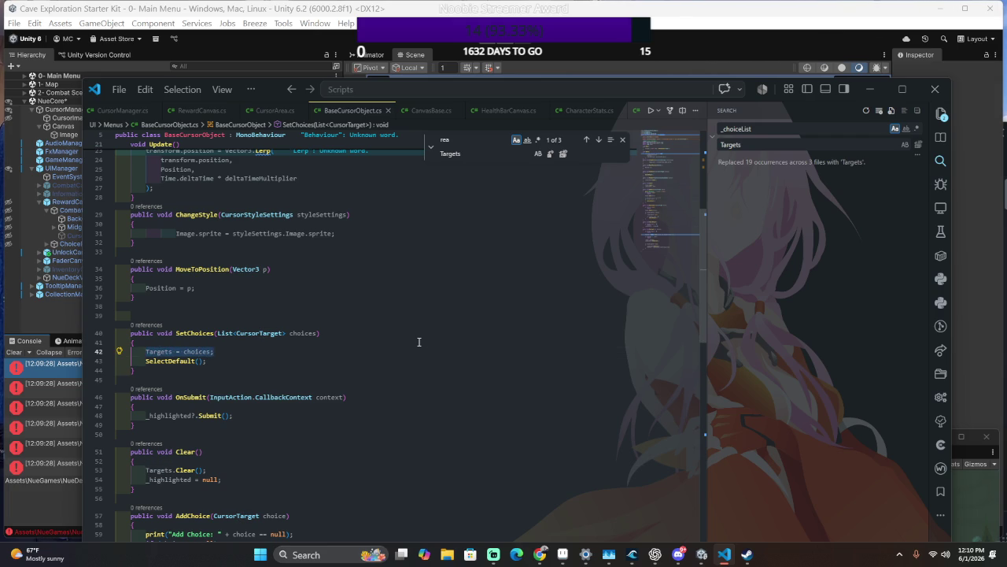
pyautogui.press('Right')
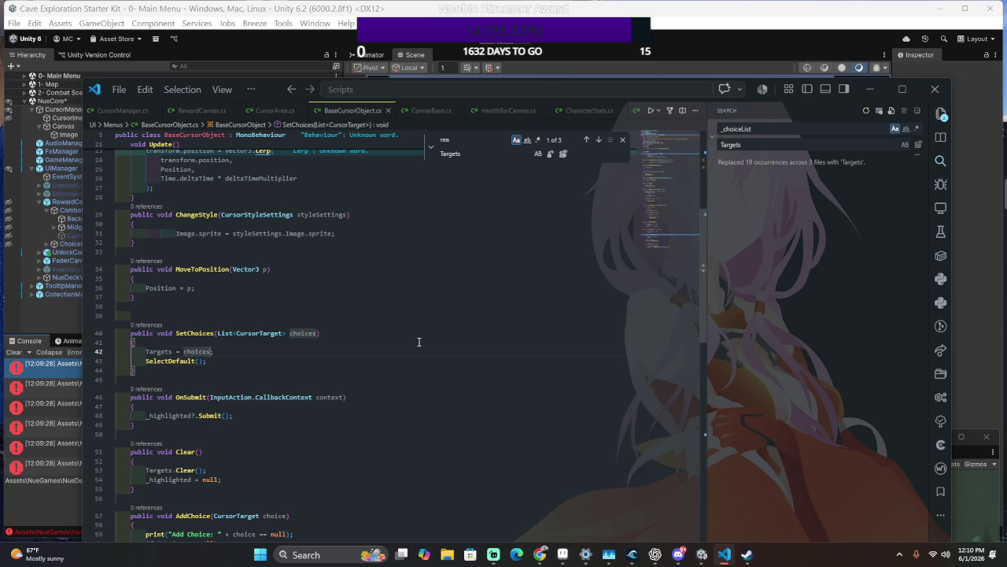
pyautogui.press('Home')
pyautogui.press('Down')
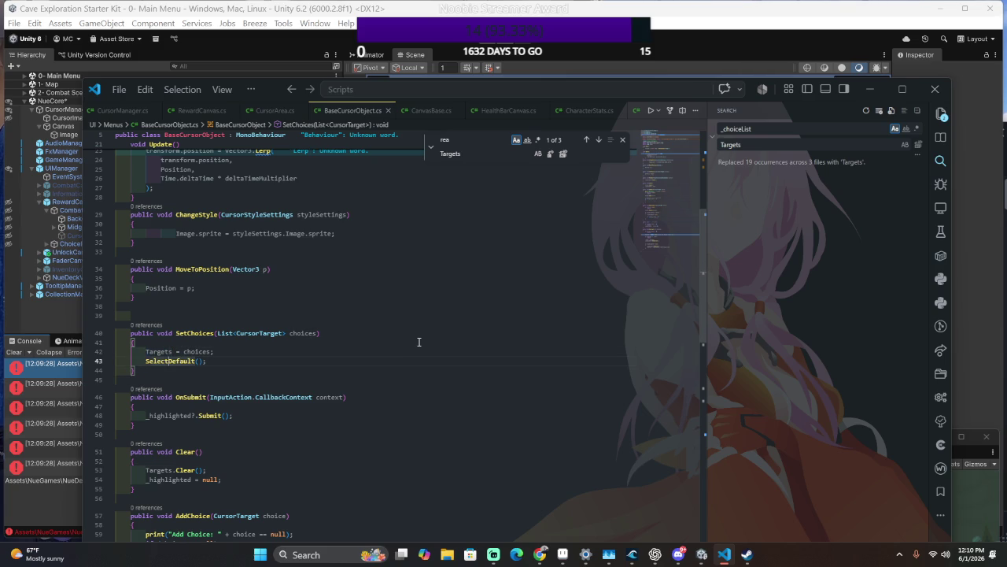
pyautogui.press('Down')
pyautogui.press('Down')
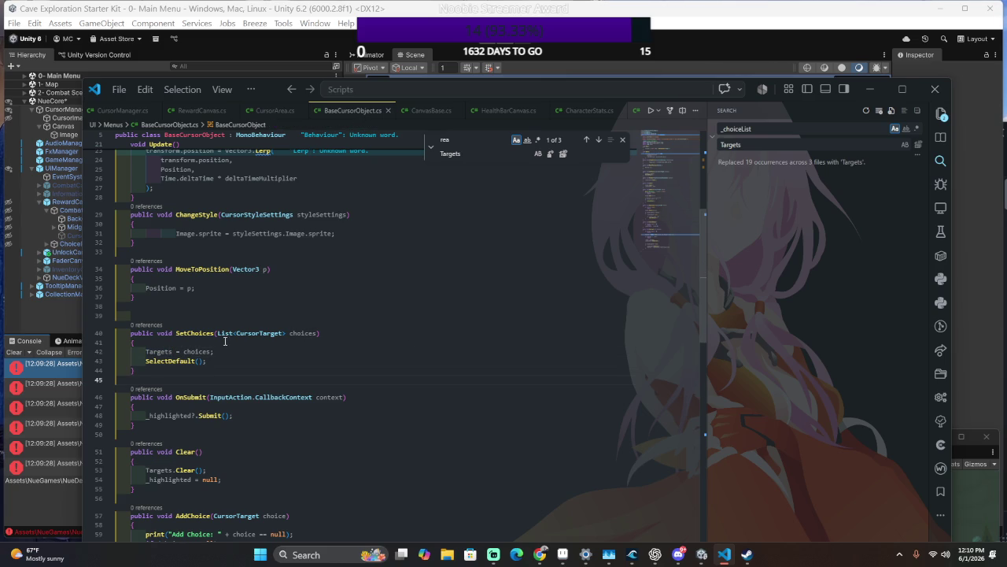
# Replace 'Targets = choices;' with Targets.Clear() and Targets.AddRange(choices), then recompile.
pyautogui.click(169, 352)
pyautogui.write('.Clear(')
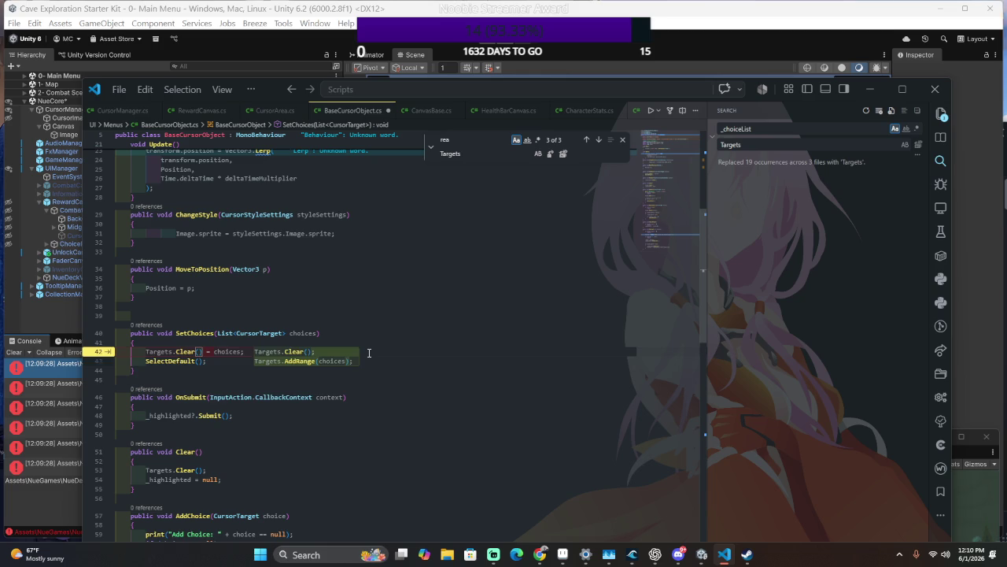
pyautogui.hotkey('shift', 'End')
pyautogui.press('Delete')
pyautogui.press('Tab')
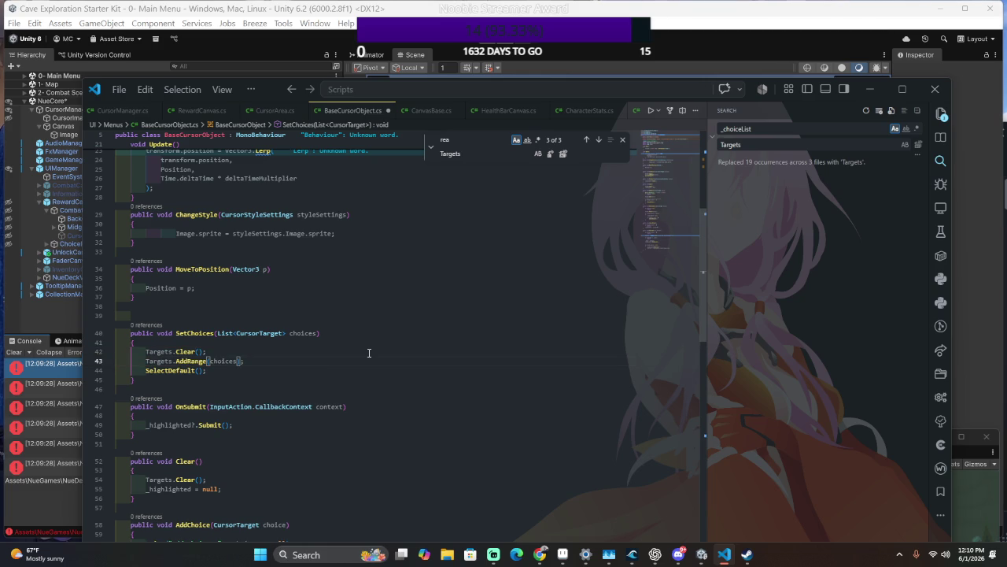
pyautogui.hotkey('alt', 'Tab')
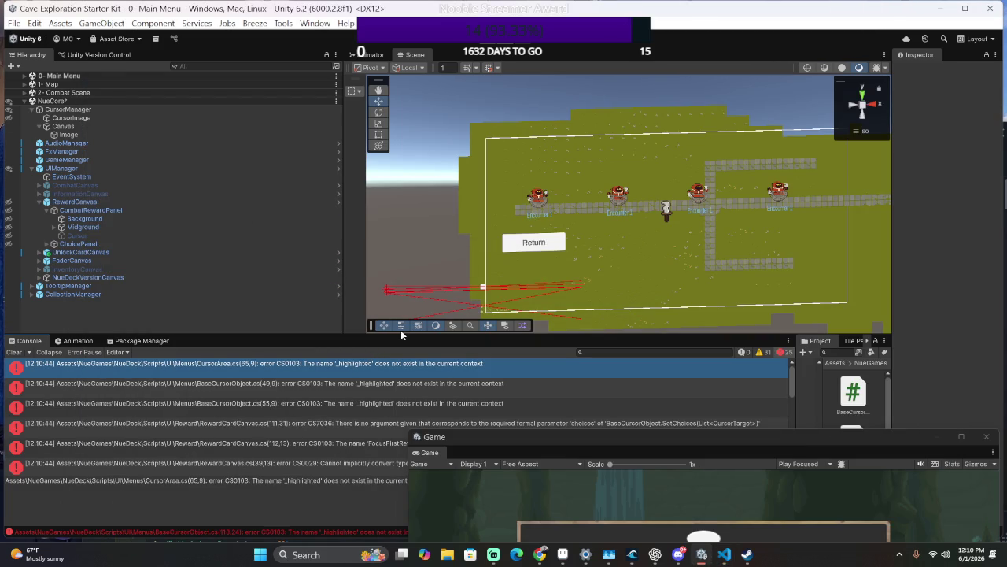
# Rename _highlighted to Highlighted on lines 117, 120, 122 and 123 of Highlight().
pyautogui.doubleClick(389, 366)
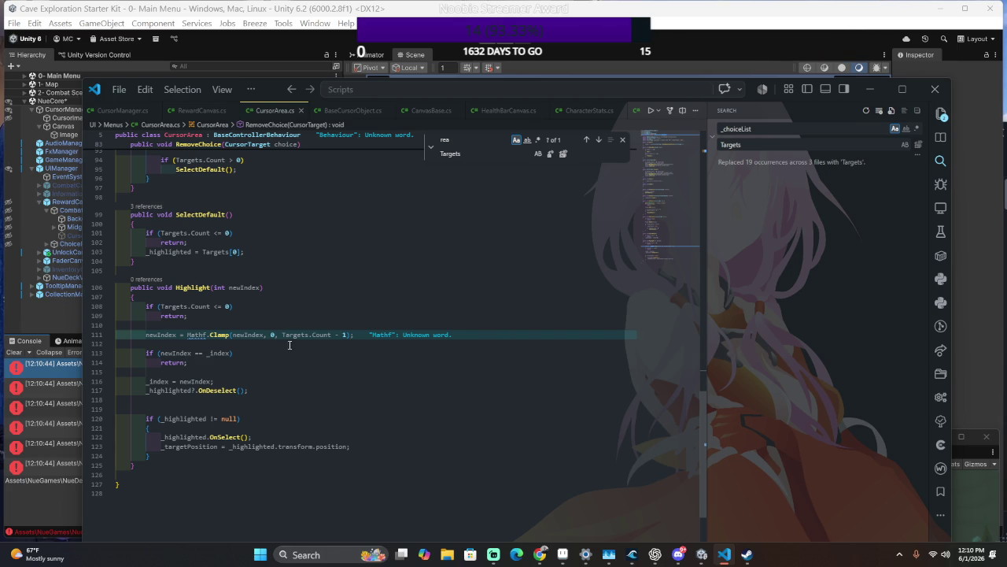
pyautogui.click(170, 389)
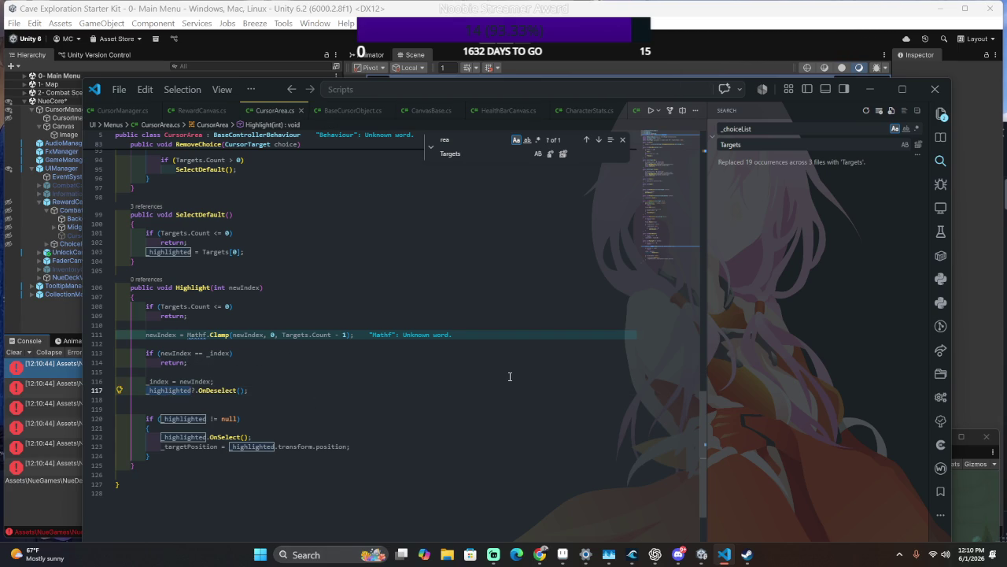
pyautogui.hotkey('ctrl', 'BackSpace')
pyautogui.write('Highlighted')
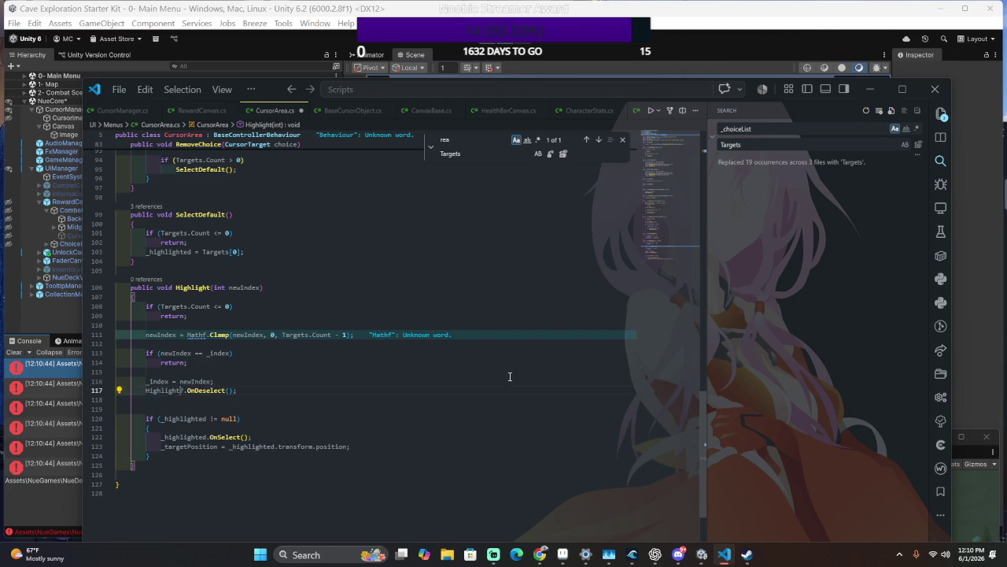
pyautogui.hotkey('ctrl', 'space')
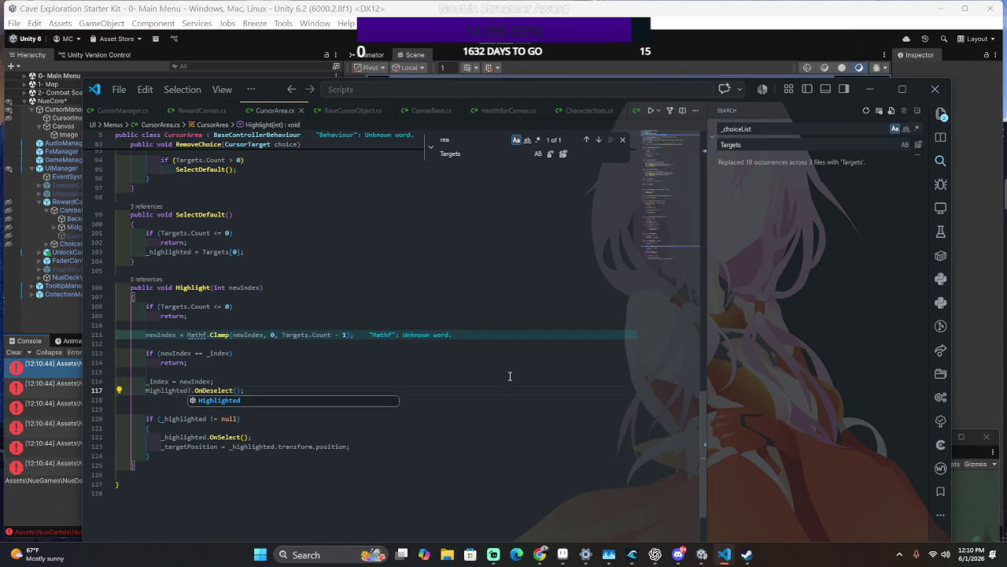
pyautogui.click(176, 391)
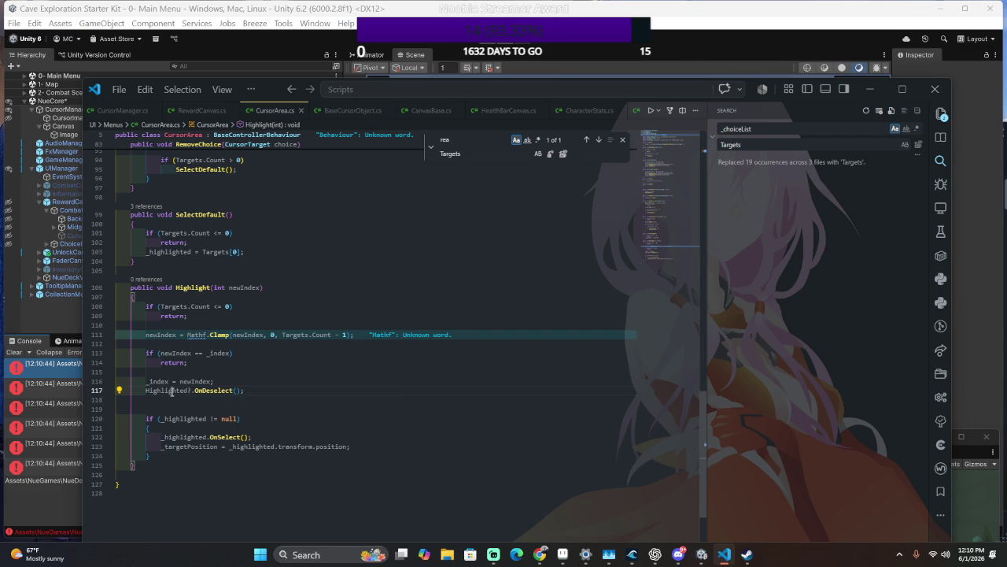
pyautogui.doubleClick(184, 437)
pyautogui.write('Highlighted')
pyautogui.doubleClick(187, 418)
pyautogui.write('Highlighted')
pyautogui.doubleClick(249, 446)
pyautogui.write('Highlighted')
# Move the OnDeselect call above the _index = newIndex assignment.
pyautogui.moveTo(268, 392); pyautogui.dragTo(270, 385)
pyautogui.hotkey('ctrl', 'x')
pyautogui.press('Down')
pyautogui.press('Down')
pyautogui.press('Down')
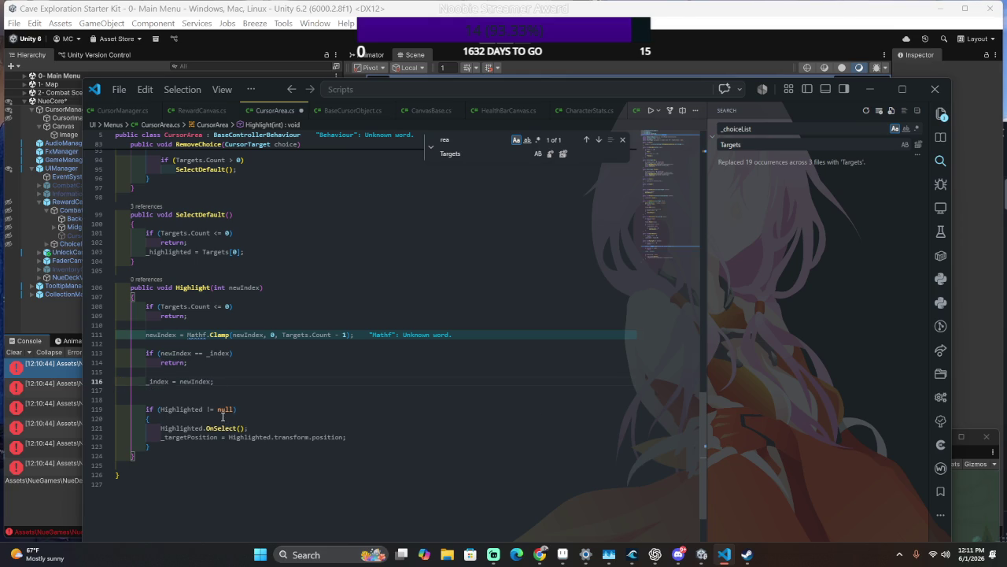
pyautogui.hotkey('ctrl', 'v')
pyautogui.hotkey('ctrl', 'z')
pyautogui.click(243, 378)
pyautogui.press('Up')
pyautogui.hotkey('ctrl', 'v')
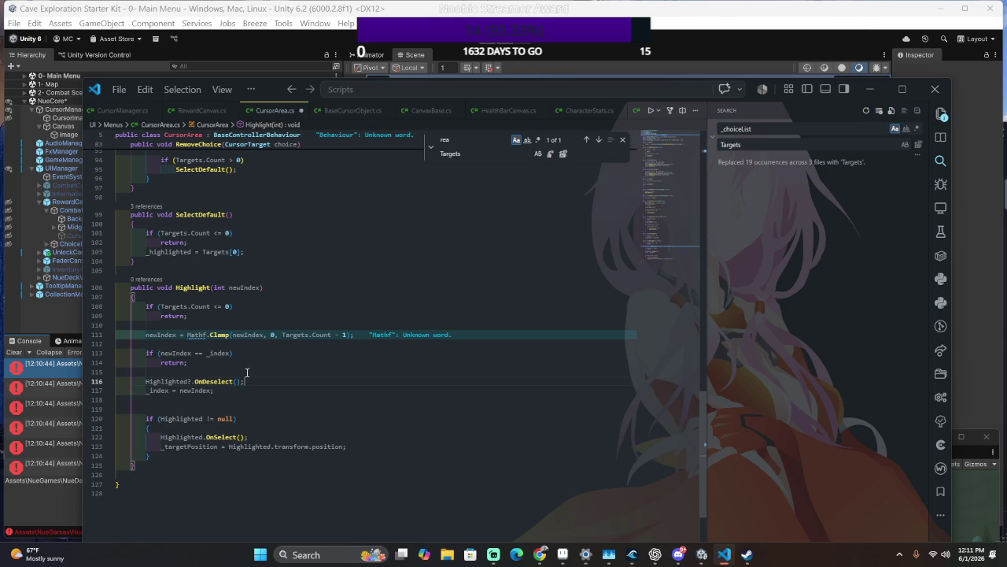
# Wrap the OnDeselect call in a copied if-null check with a closing brace.
pyautogui.click(271, 402)
pyautogui.press('Down')
pyautogui.press('Down')
pyautogui.press('Down')
pyautogui.hotkey('shift', 'Up')
pyautogui.hotkey('shift', 'Up')
pyautogui.hotkey('shift', 'Up')
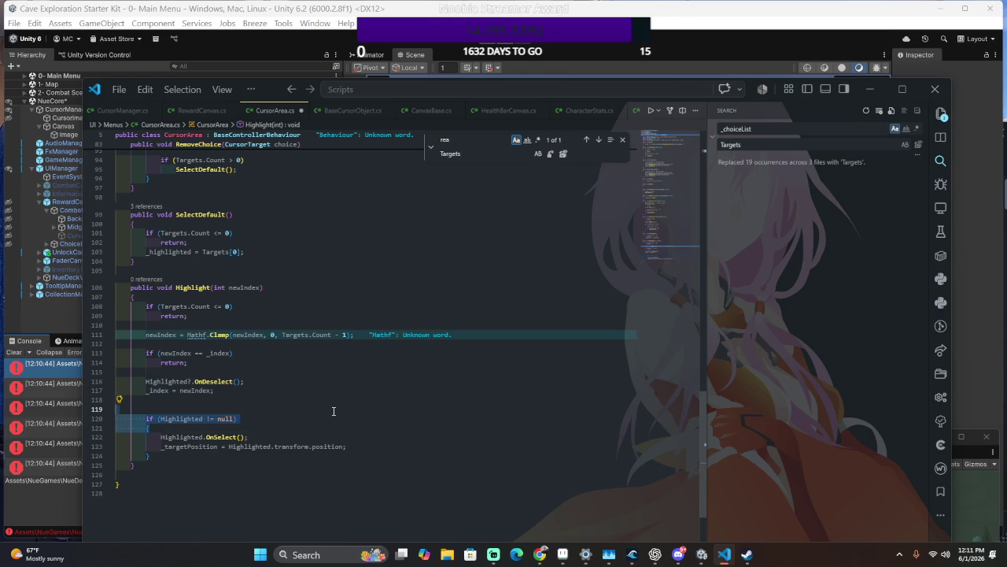
pyautogui.hotkey('ctrl', 'c')
pyautogui.press('Up')
pyautogui.press('Up')
pyautogui.press('Up')
pyautogui.hotkey('ctrl', 'v')
pyautogui.click(280, 403)
pyautogui.press('Return')
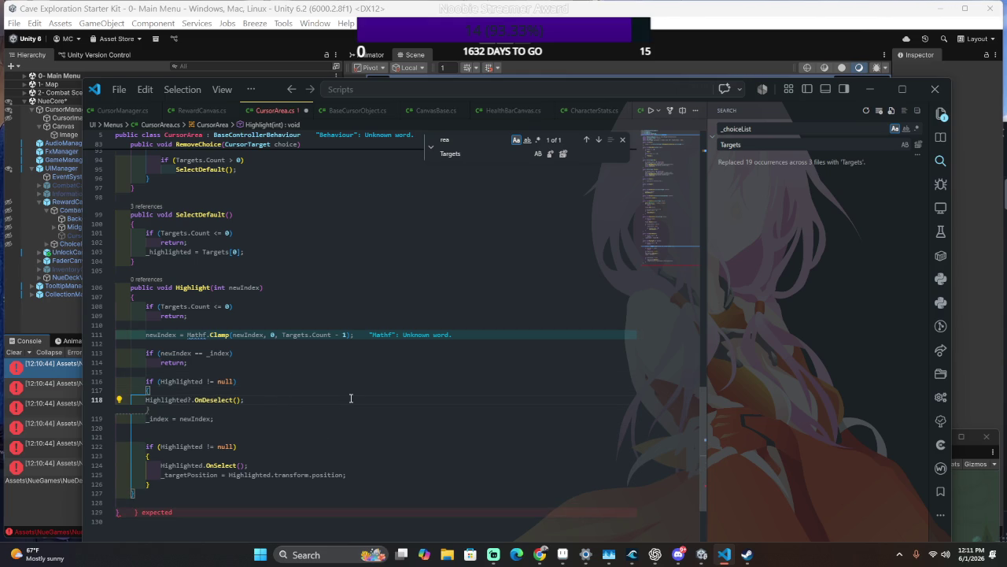
pyautogui.write('}')
pyautogui.press('Up')
pyautogui.press('Home')
pyautogui.press('Tab')
# Remove the extra blank lines, save CursorArea.cs and recompile in Unity.
pyautogui.click(296, 429)
pyautogui.click(290, 434)
pyautogui.press('BackSpace')
pyautogui.press('BackSpace')
pyautogui.hotkey('ctrl', 's')
pyautogui.hotkey('alt', 'Tab')
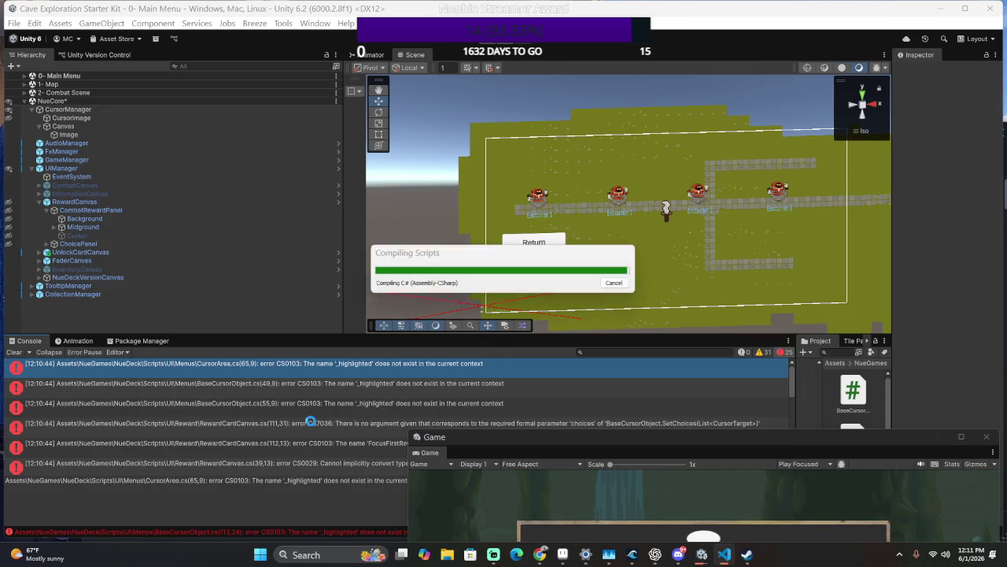
# Open BaseCursorObject.cs from the first compile error in Unity's console.
pyautogui.click(349, 366)
pyautogui.doubleClick(350, 367)
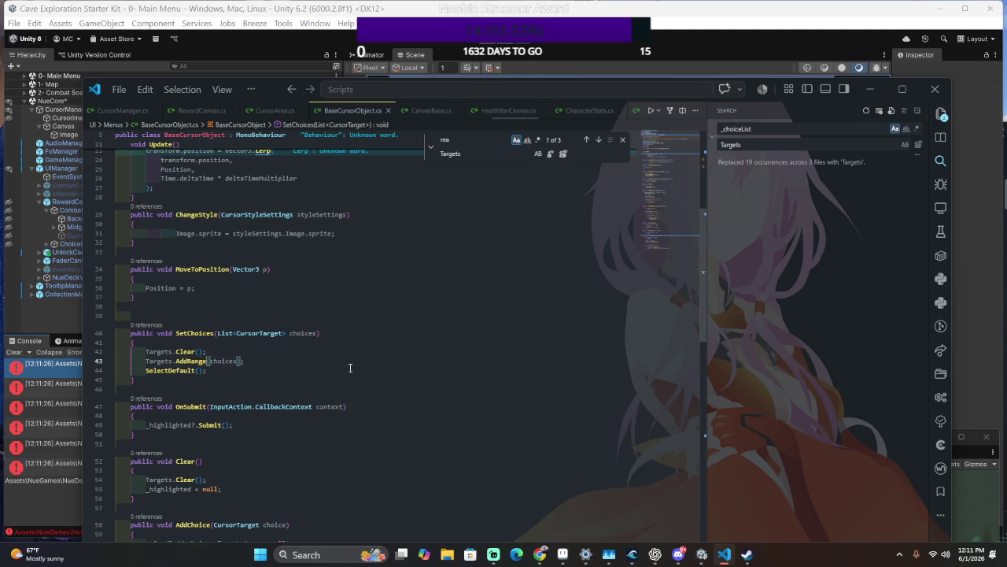
pyautogui.click(42, 388)
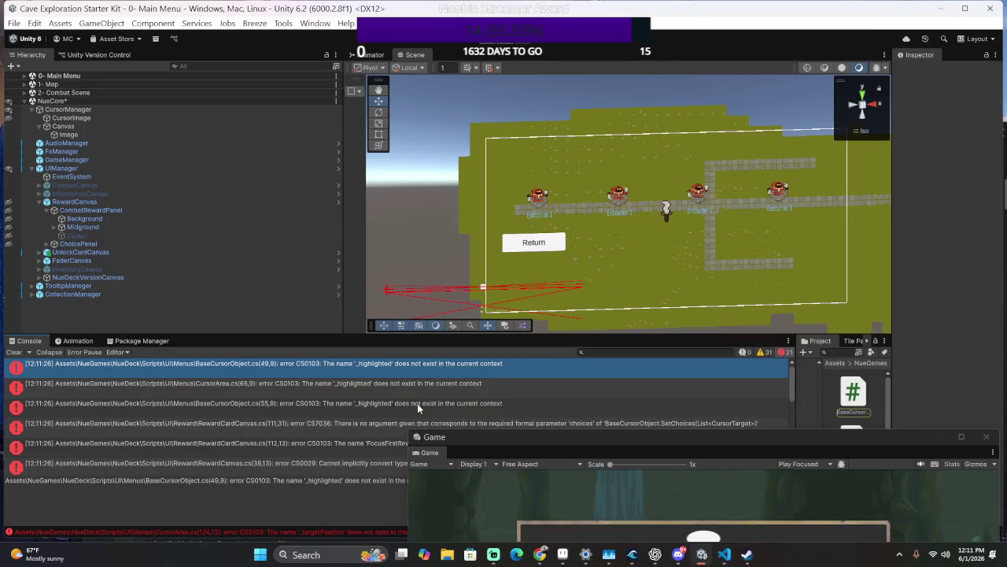
pyautogui.doubleClick(277, 377)
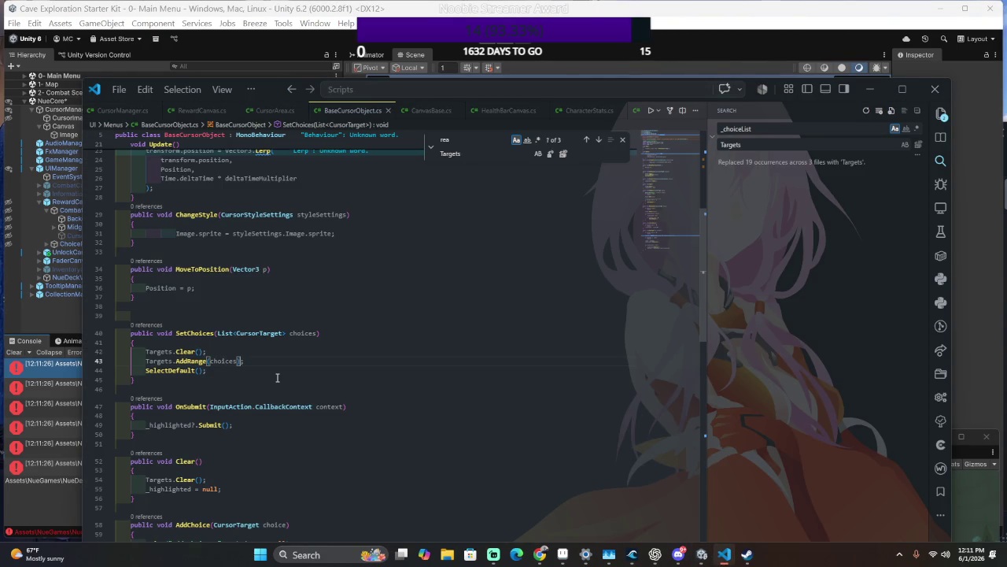
# Replace _highlighted with Highlighted in the OnSubmit method.
pyautogui.click(265, 424)
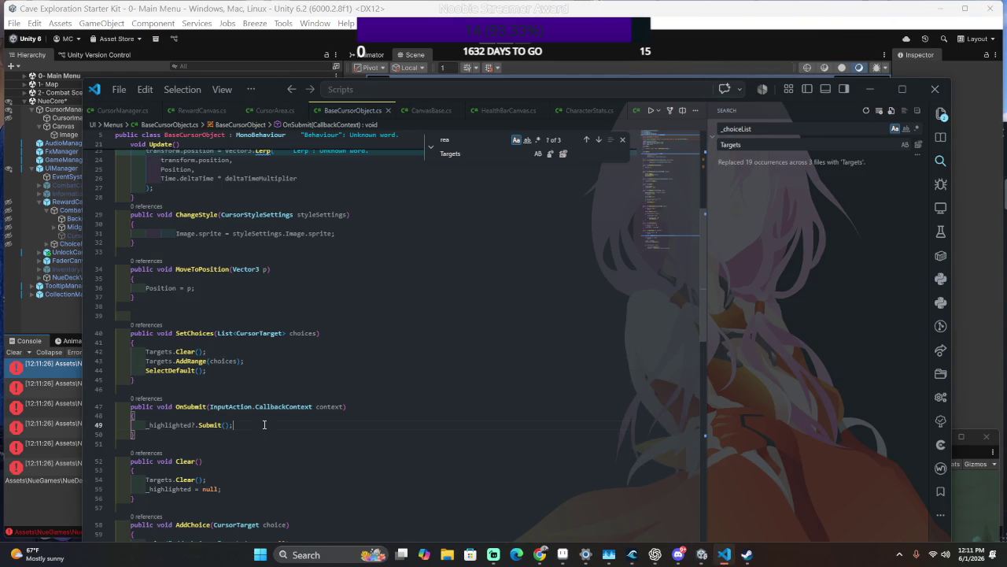
pyautogui.click(161, 425)
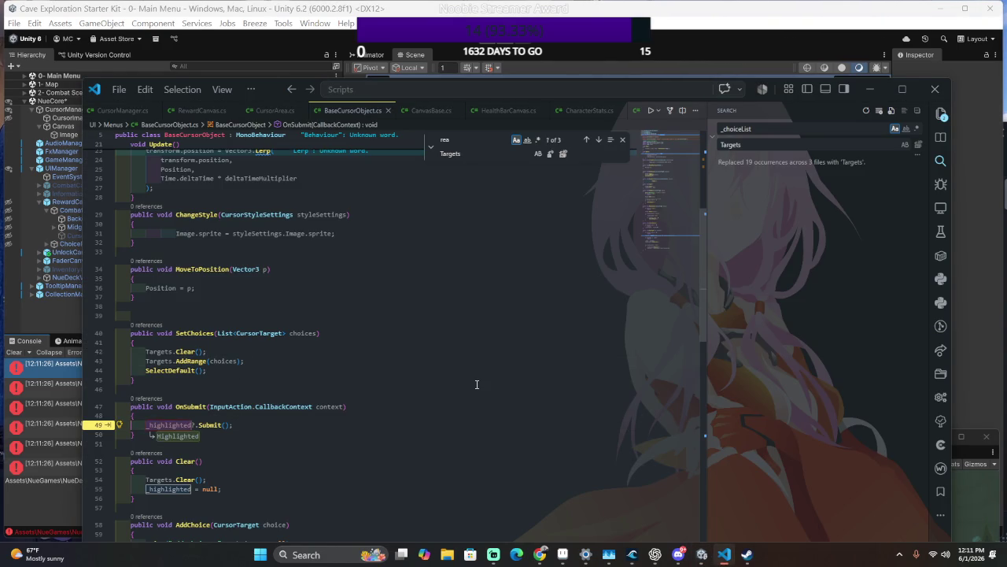
pyautogui.hotkey('ctrl', 'd')
pyautogui.write('Hig')
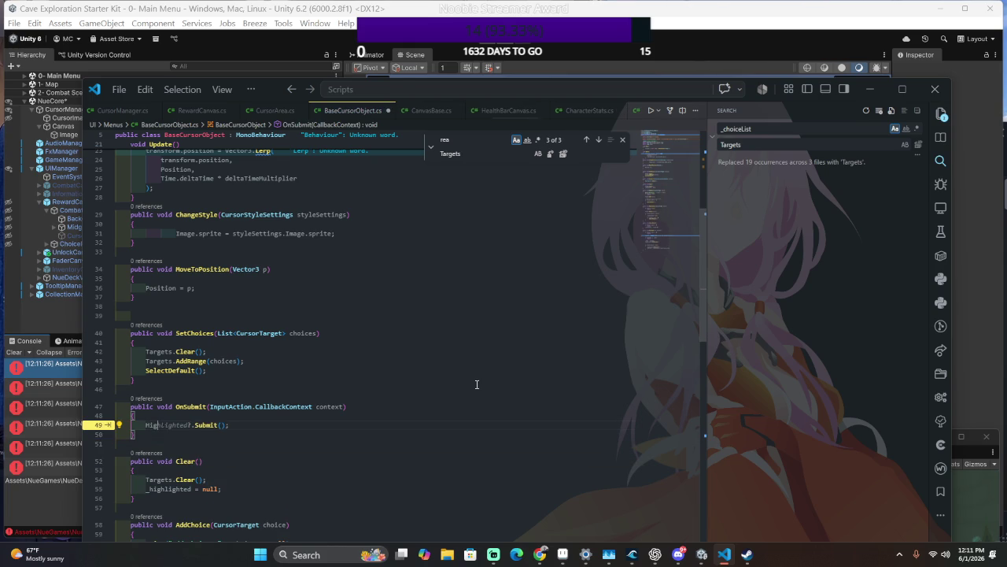
pyautogui.press('Tab')
# Replace _highlighted with Highlighted in the Clear method.
pyautogui.scroll(2, 153, 384)
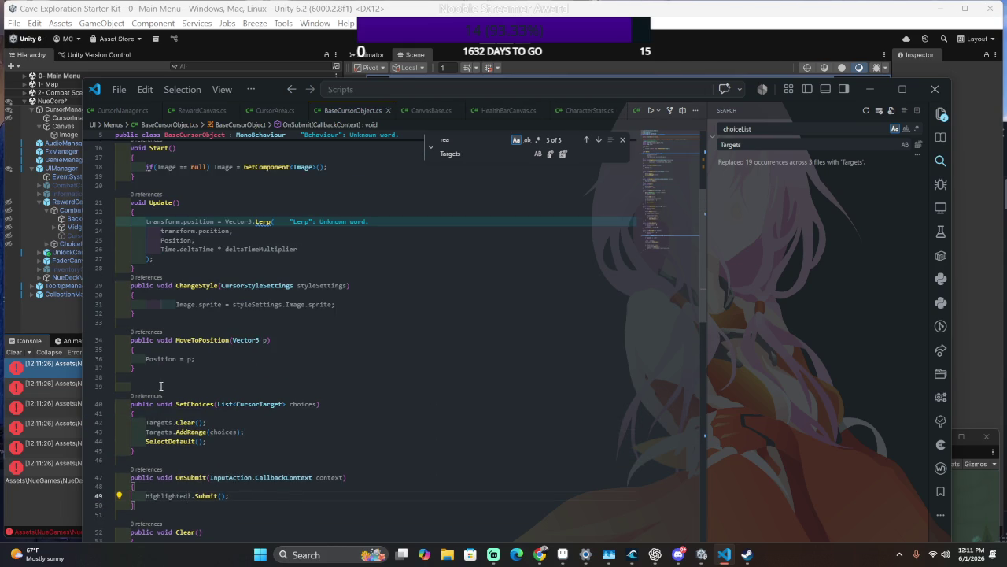
pyautogui.scroll(-3, 174, 390)
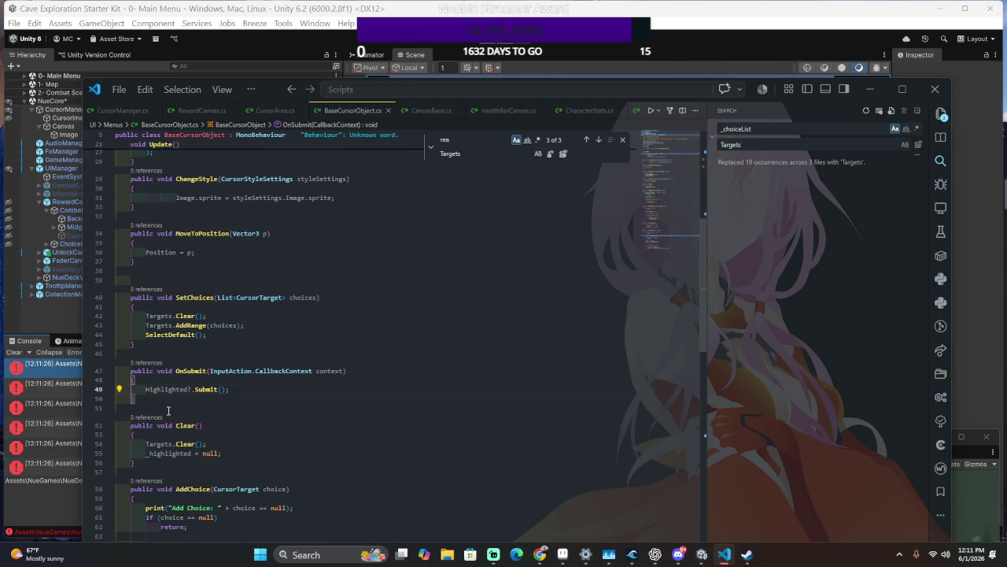
pyautogui.click(151, 453)
pyautogui.doubleClick(155, 455)
pyautogui.write('Highlighted')
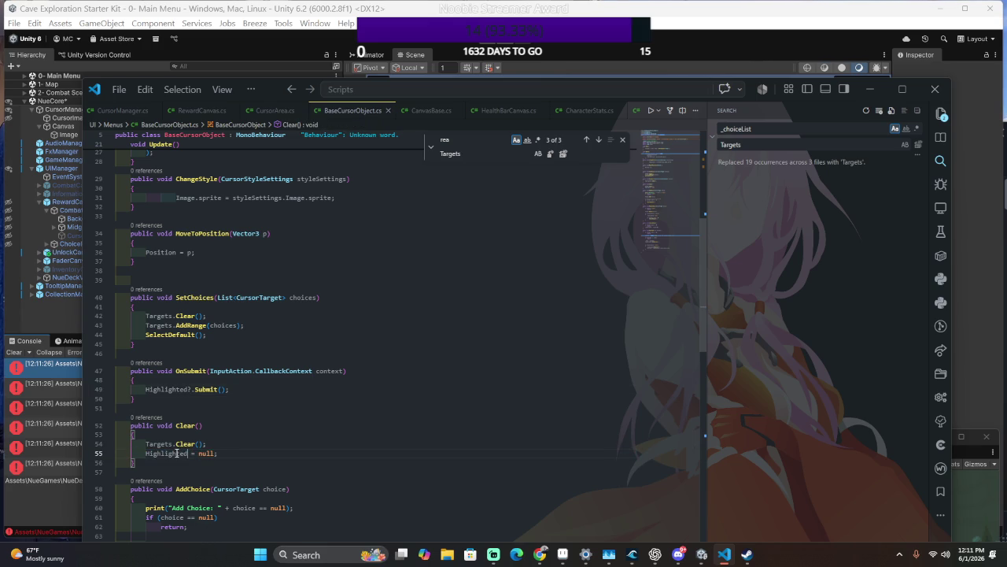
# Review the auto-select block in the AddChoice method.
pyautogui.scroll(-3, 155, 455)
pyautogui.click(326, 443)
pyautogui.scroll(-2, 324, 377)
pyautogui.moveTo(324, 377)
pyautogui.mouseDown()
pyautogui.moveTo(316, 435)
pyautogui.moveTo(438, 338)
pyautogui.mouseUp()
pyautogui.click(321, 399)
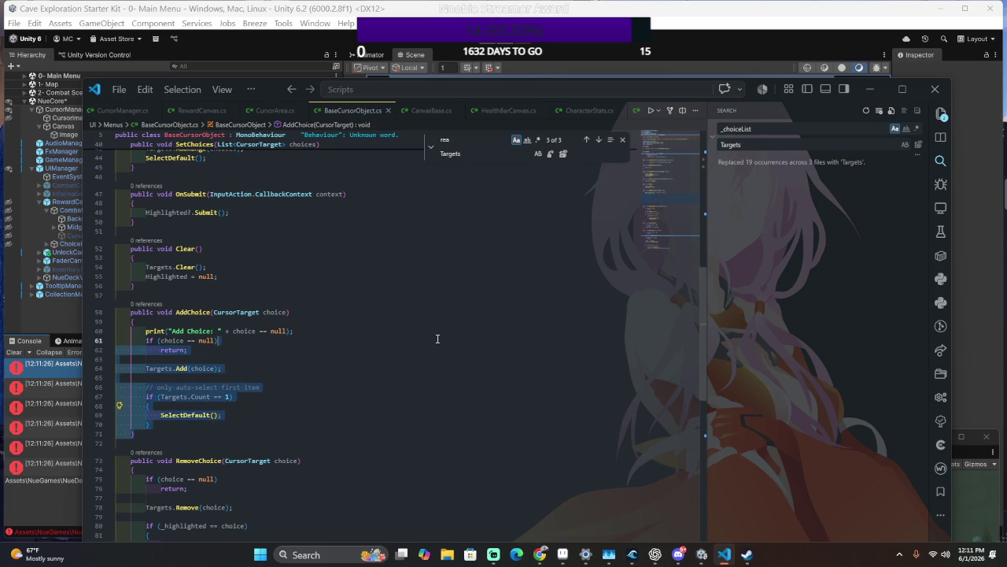
pyautogui.click(445, 321)
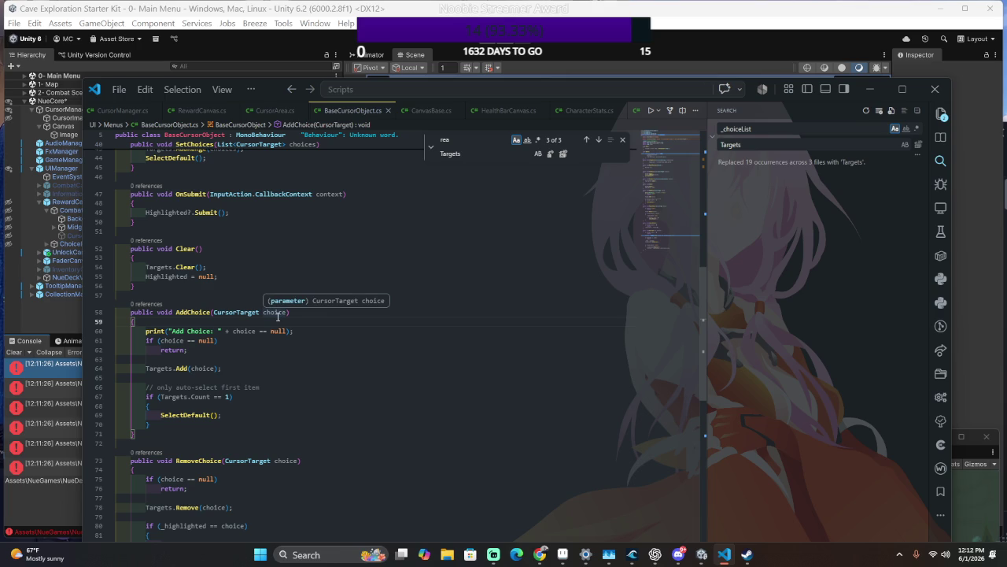
pyautogui.scroll(-5, 189, 393)
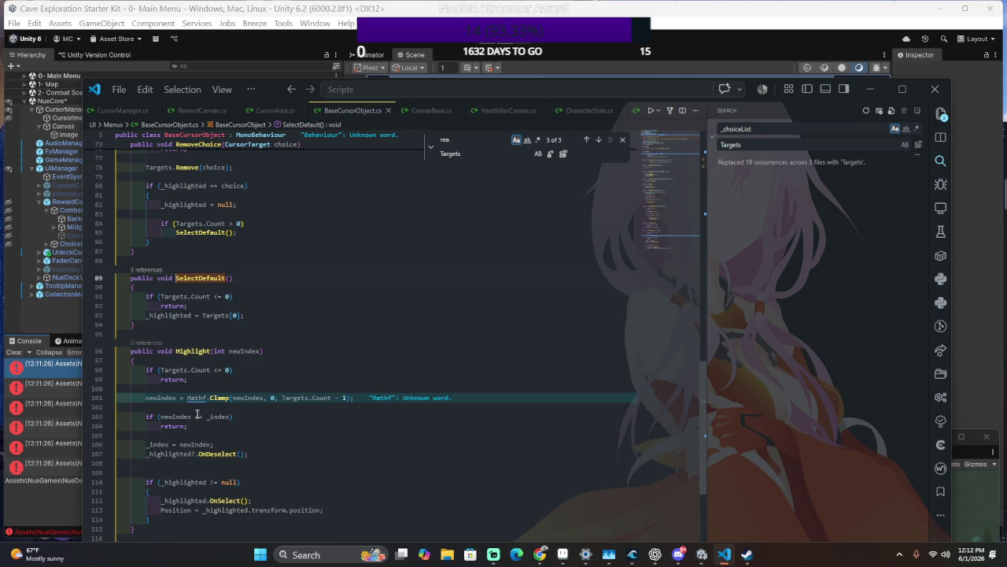
# Undo the stray line breaks and use Highlighted in Highlight's null check.
pyautogui.click(388, 384)
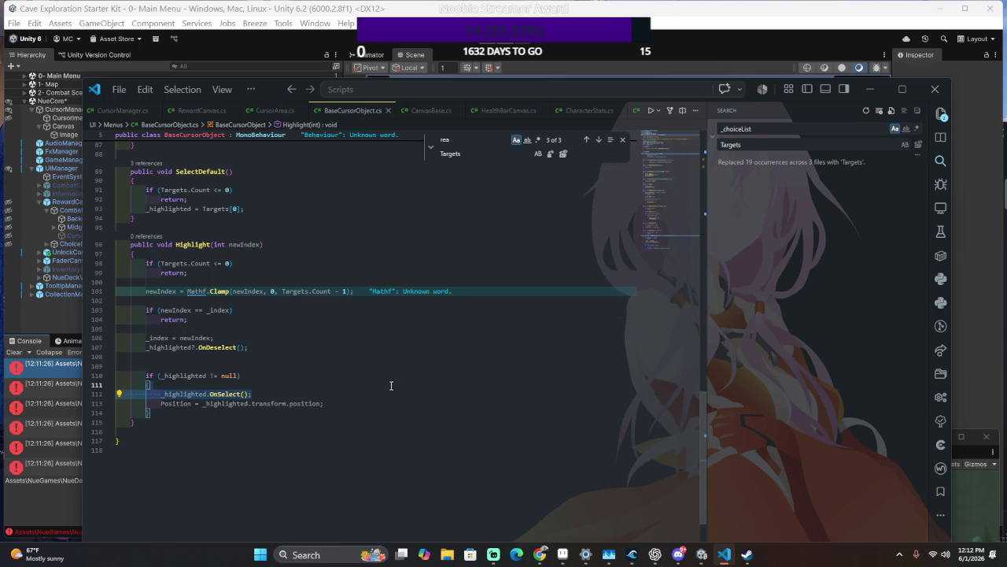
pyautogui.click(179, 367)
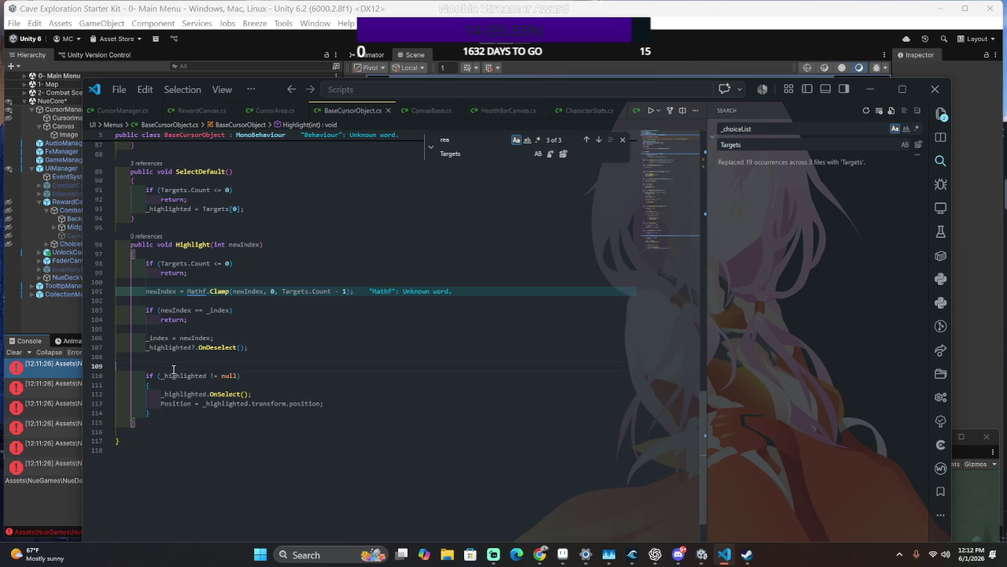
pyautogui.click(165, 376)
pyautogui.hotkey('ctrl', 'z')
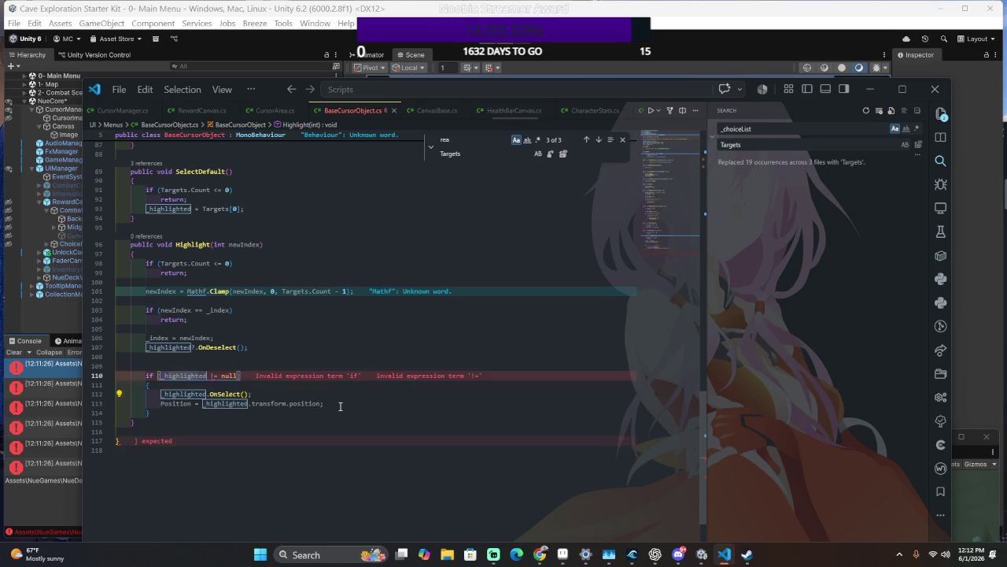
pyautogui.write('Highl')
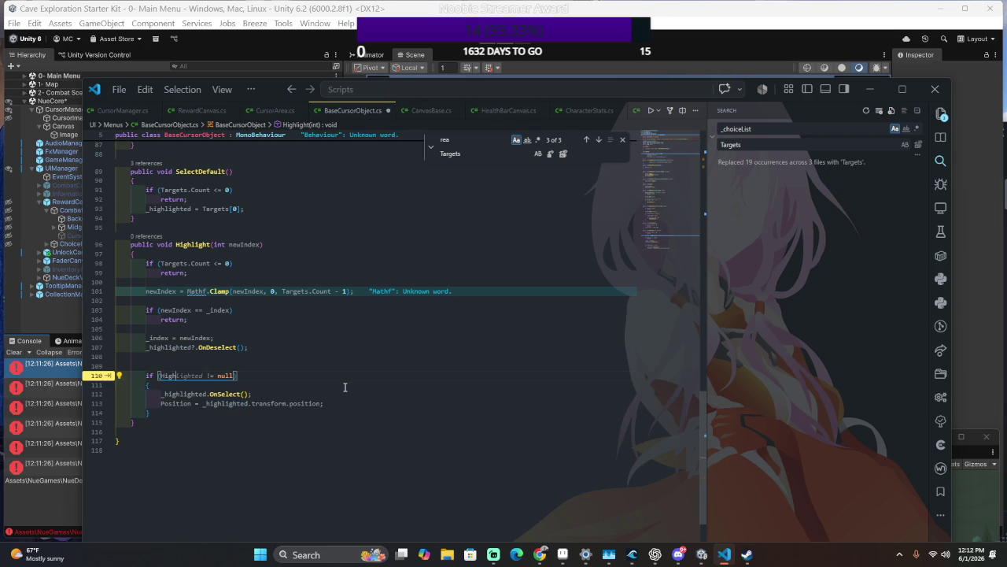
pyautogui.press('Tab')
pyautogui.press('Tab')
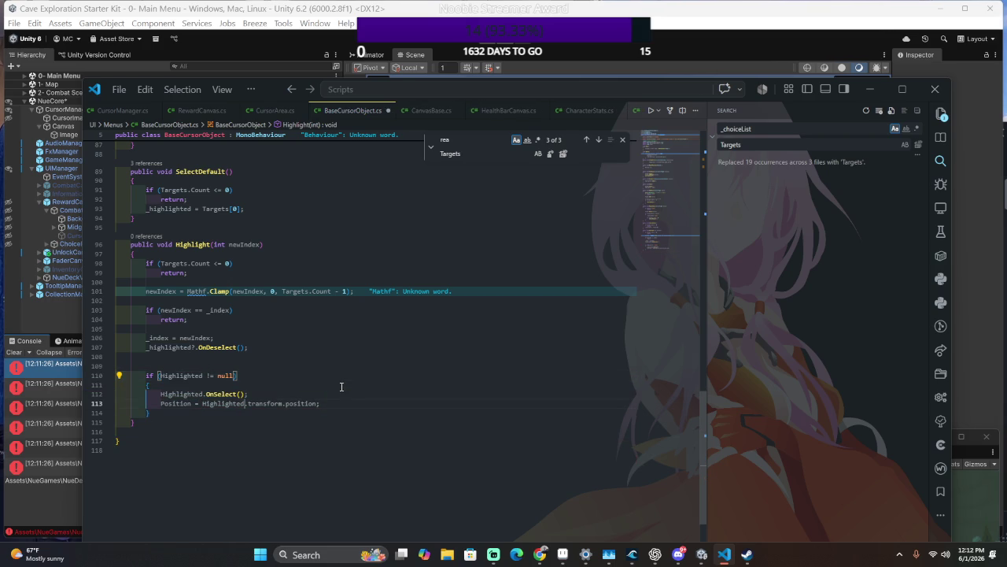
# Rename _highlighted to Highlighted on line 107, select line 93's occurrence, and return to Unity.
pyautogui.click(170, 347)
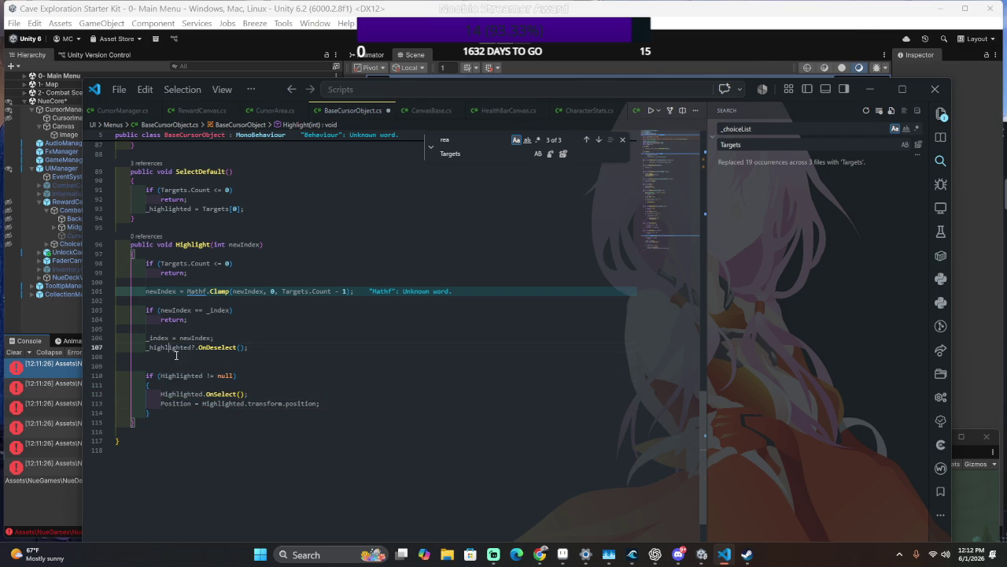
pyautogui.doubleClick(184, 348)
pyautogui.write('Highlighted')
pyautogui.doubleClick(179, 211)
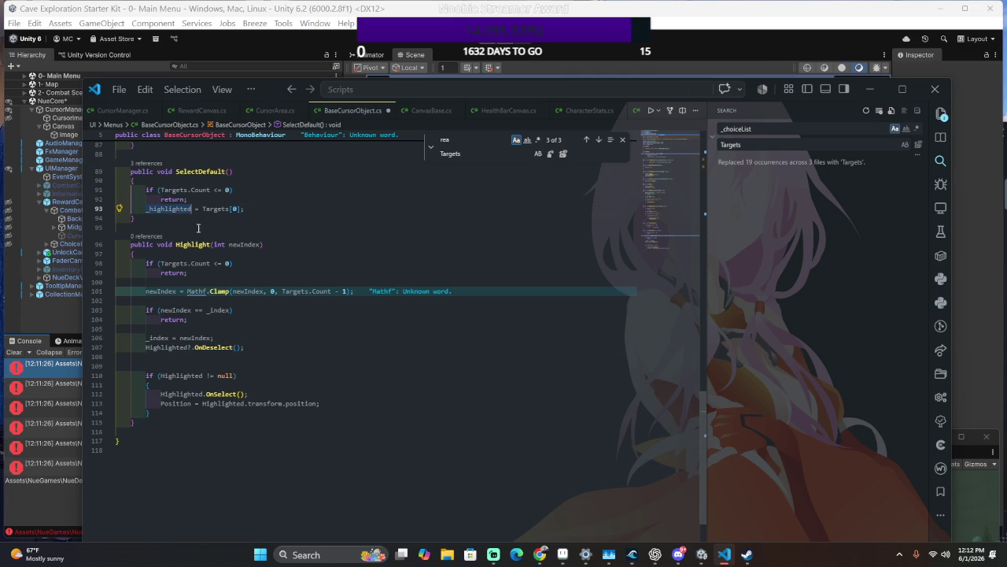
pyautogui.write('Highlighted')
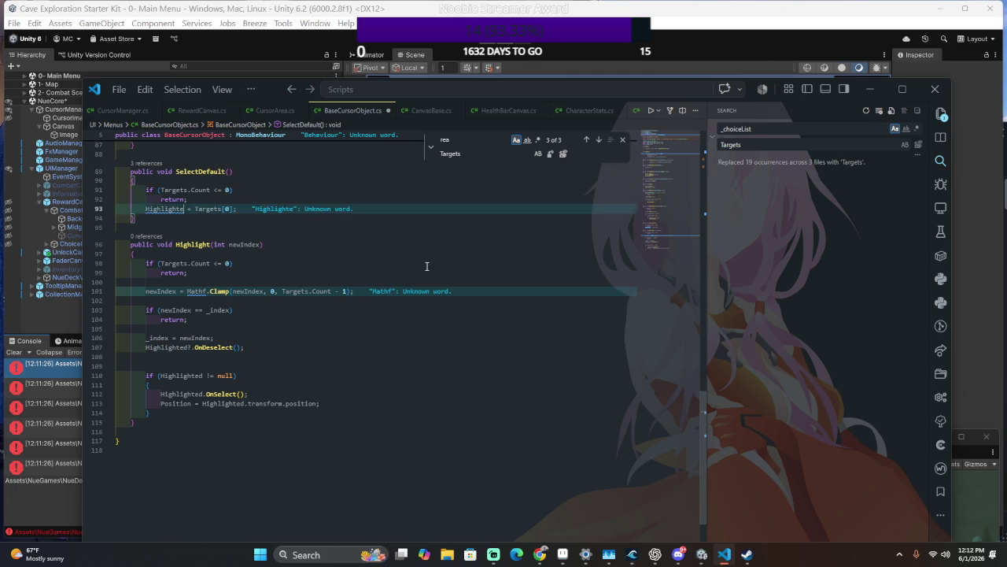
pyautogui.hotkey('alt', 'Tab')
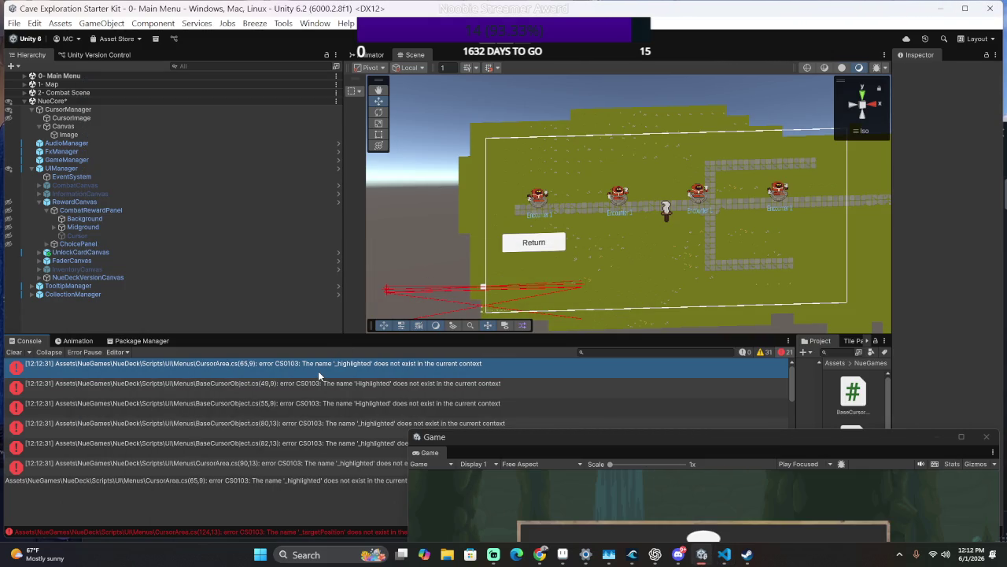
# Replace all _highlighted with Highlighted in CursorArea.cs, then check Unity's errors.
pyautogui.hotkey('alt', 'Tab')
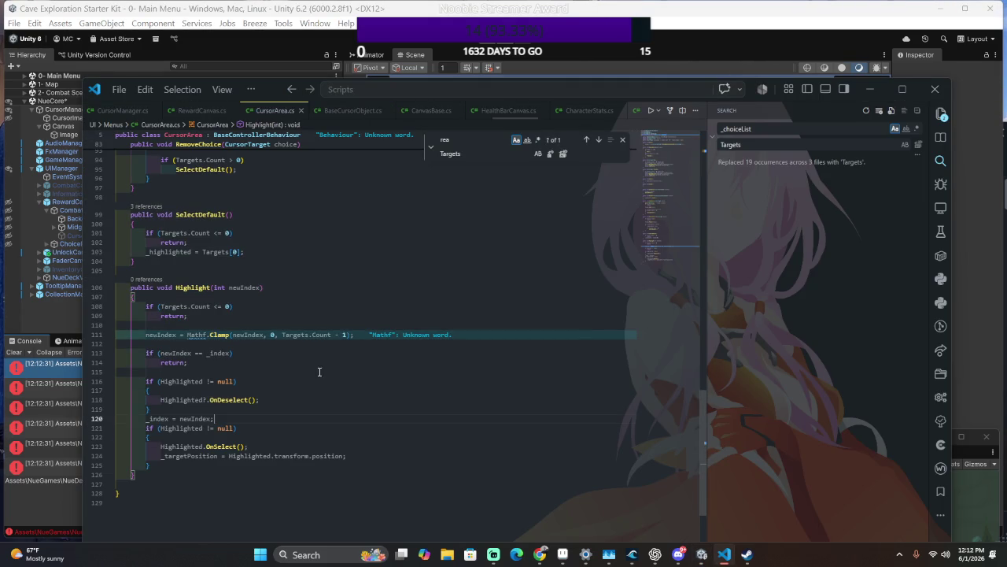
pyautogui.scroll(2, 216, 361)
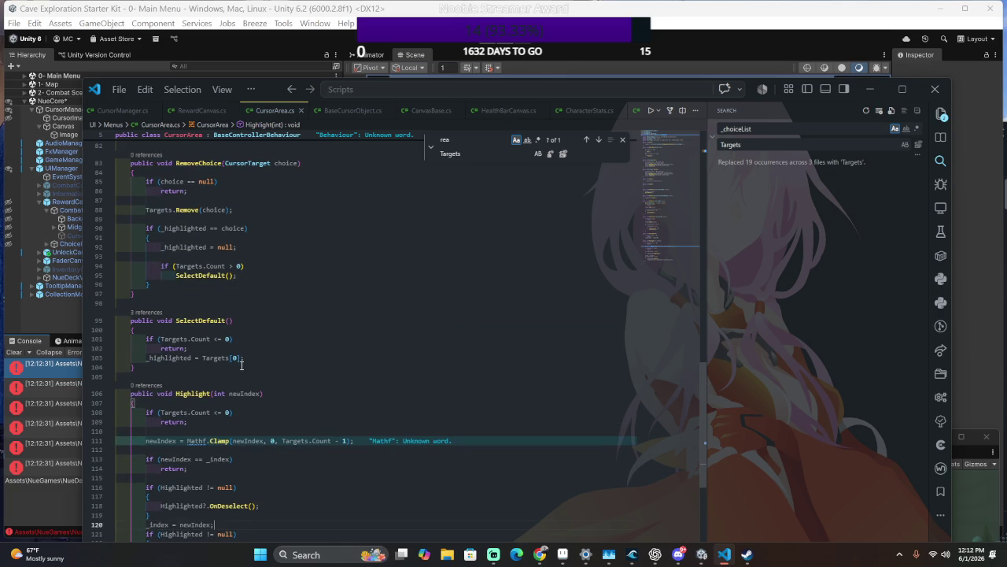
pyautogui.hotkey('ctrl', 'f')
pyautogui.write(')')
pyautogui.press('BackSpace')
pyautogui.write('_highlighted')
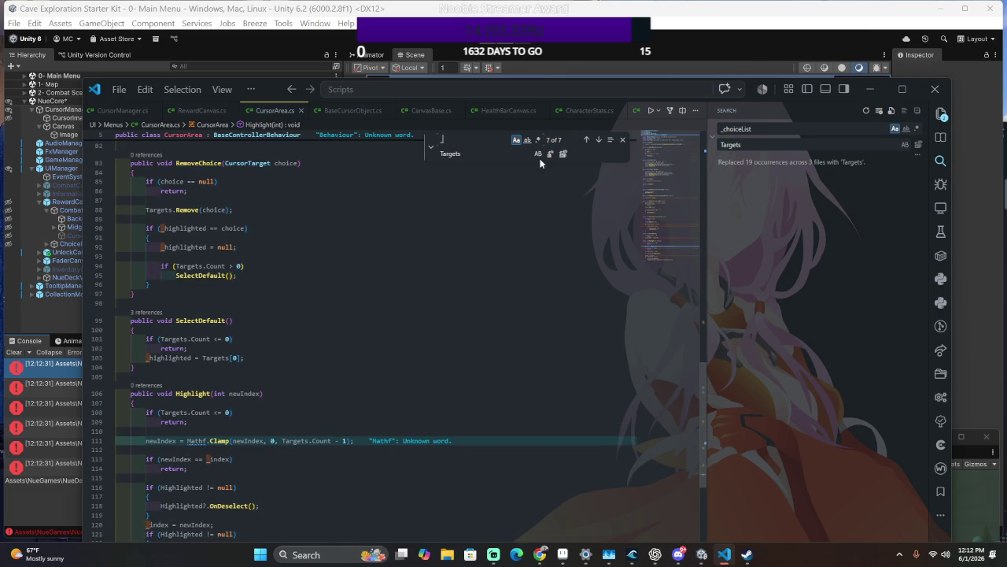
pyautogui.press('Tab')
pyautogui.write('Highlighte')
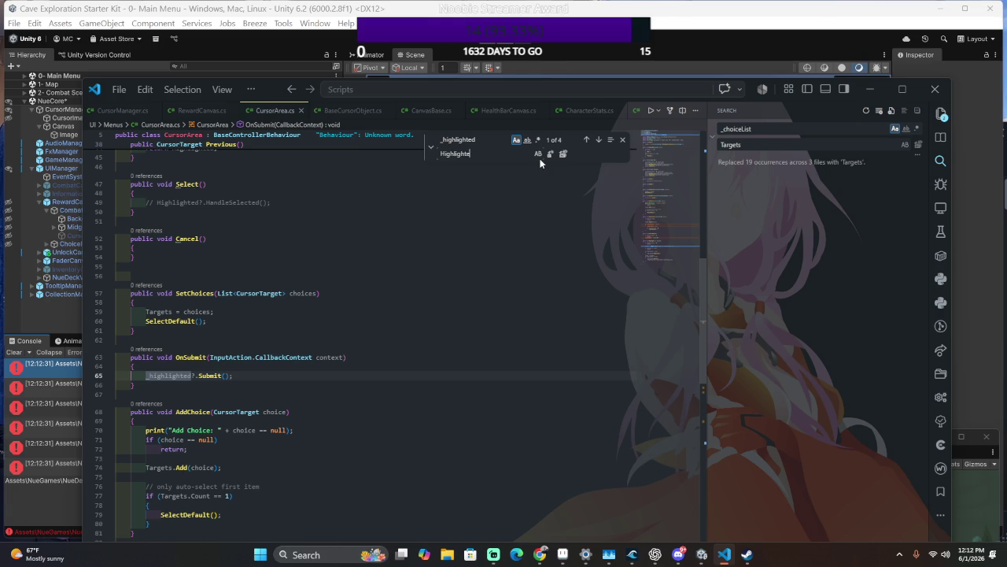
pyautogui.write('d')
pyautogui.click(563, 153)
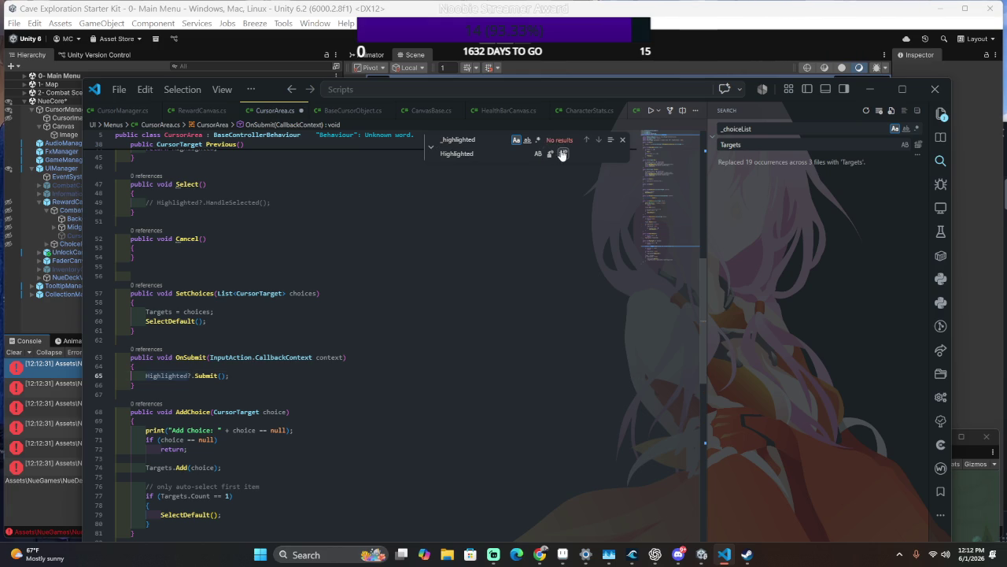
pyautogui.hotkey('alt', 'Tab')
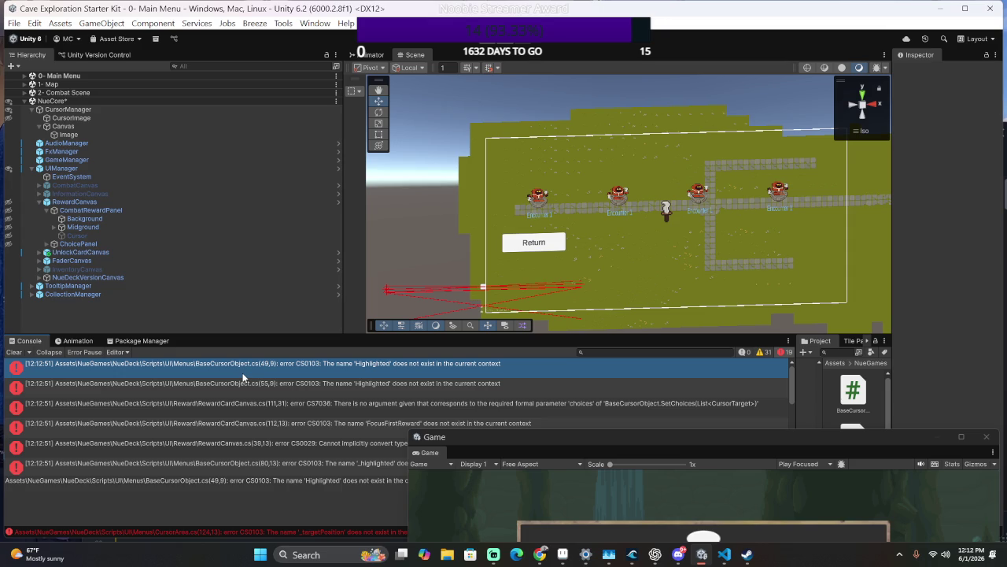
pyautogui.doubleClick(318, 371)
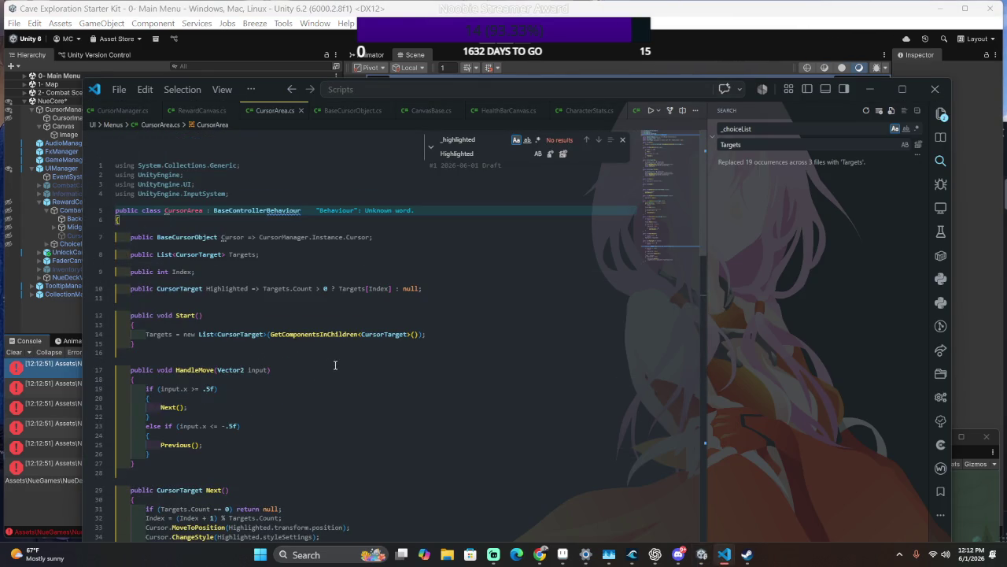
pyautogui.click(208, 256)
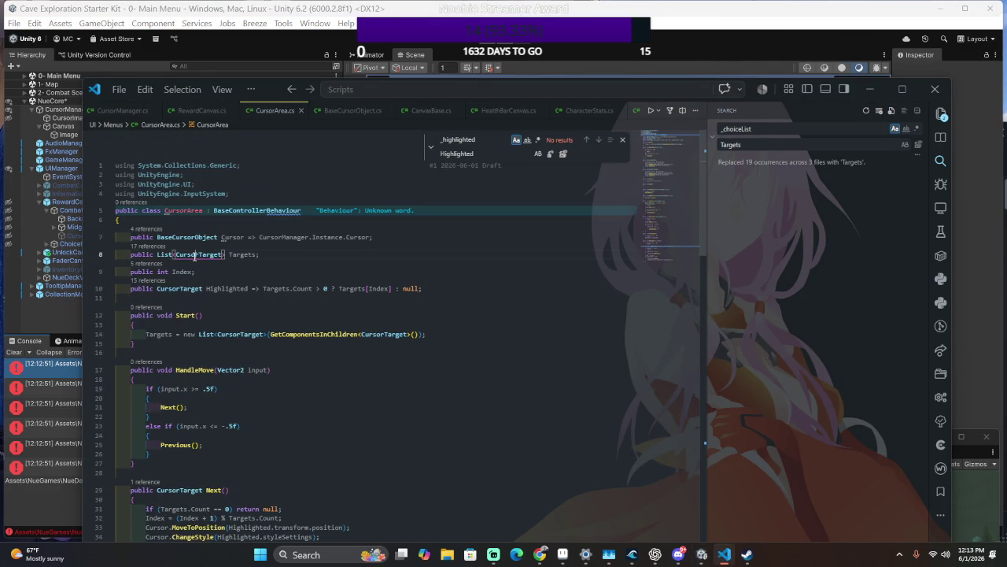
pyautogui.click(246, 292)
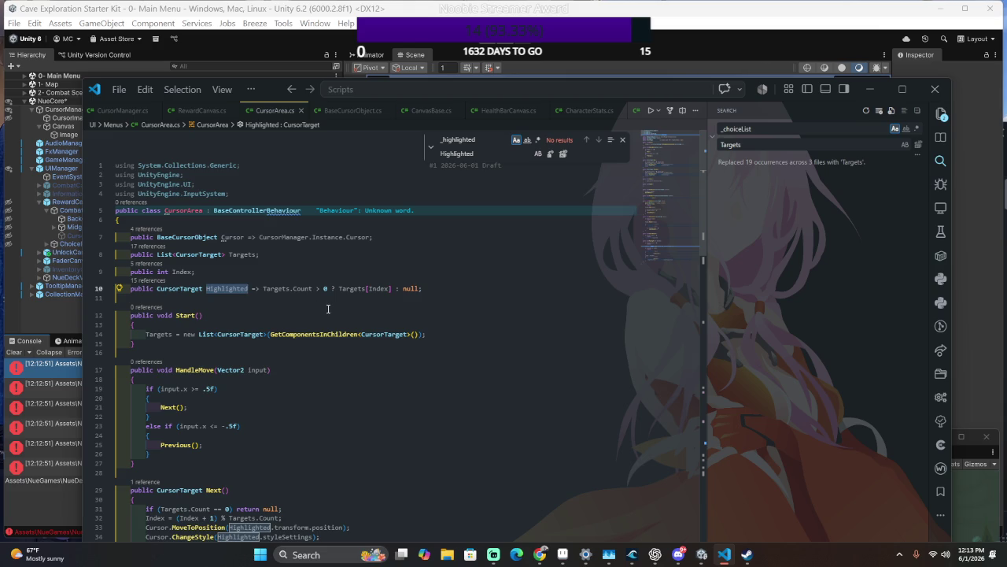
pyautogui.scroll(-10, 338, 298)
pyautogui.scroll(-5, 342, 300)
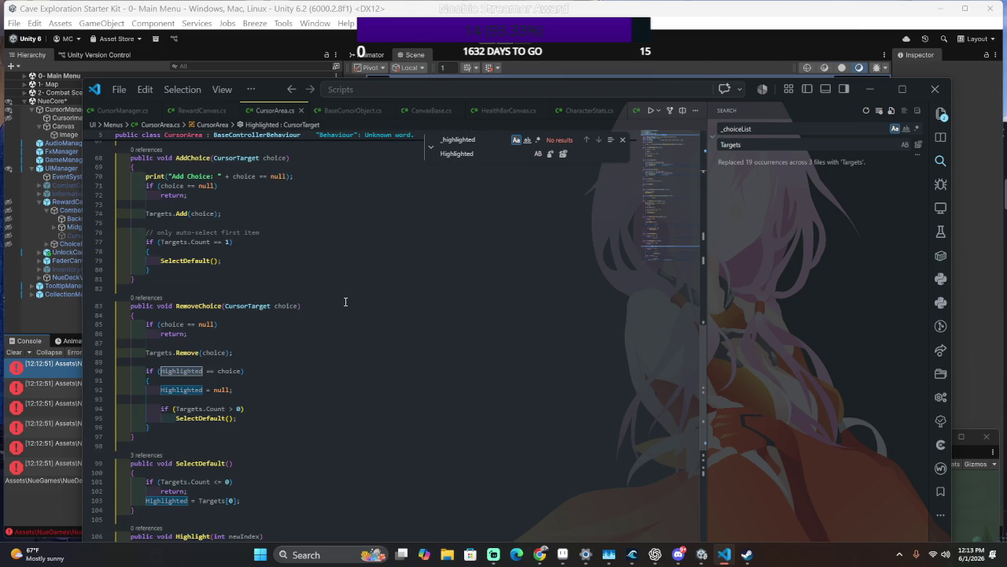
pyautogui.scroll(-7, 345, 302)
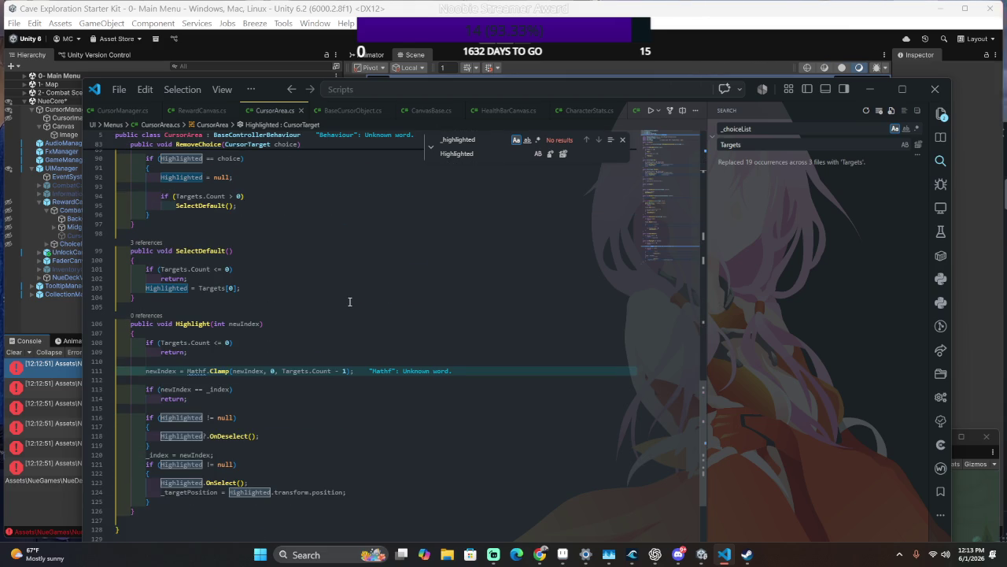
pyautogui.scroll(4, 349, 301)
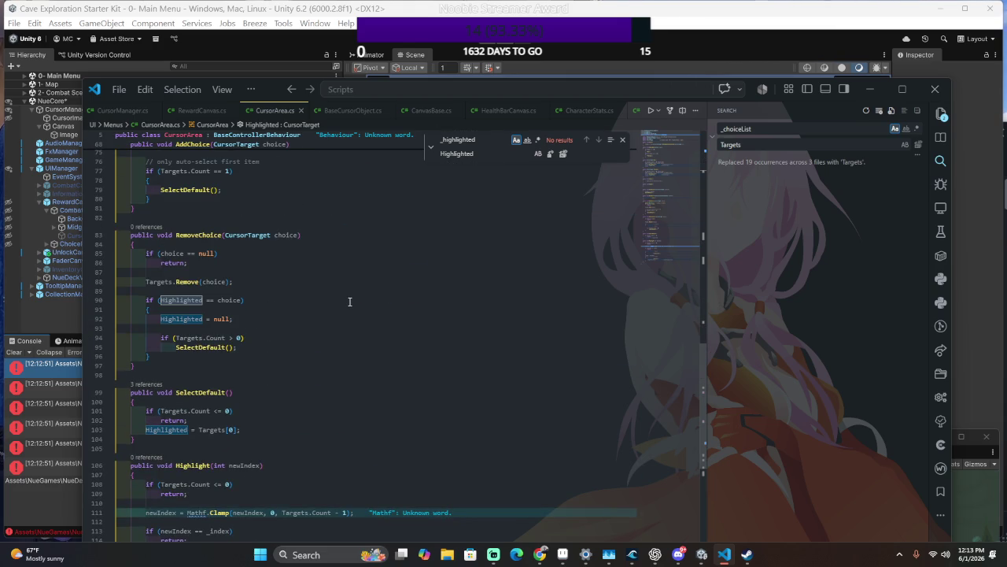
pyautogui.hotkey('alt', 'Tab')
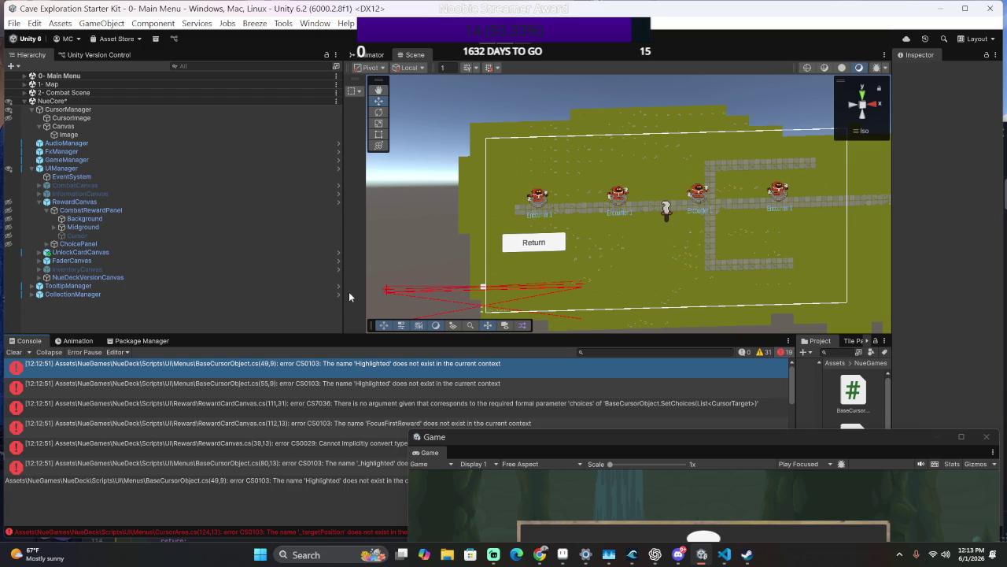
pyautogui.hotkey('alt', 'Tab')
pyautogui.hotkey('alt', 'Tab')
pyautogui.doubleClick(250, 370)
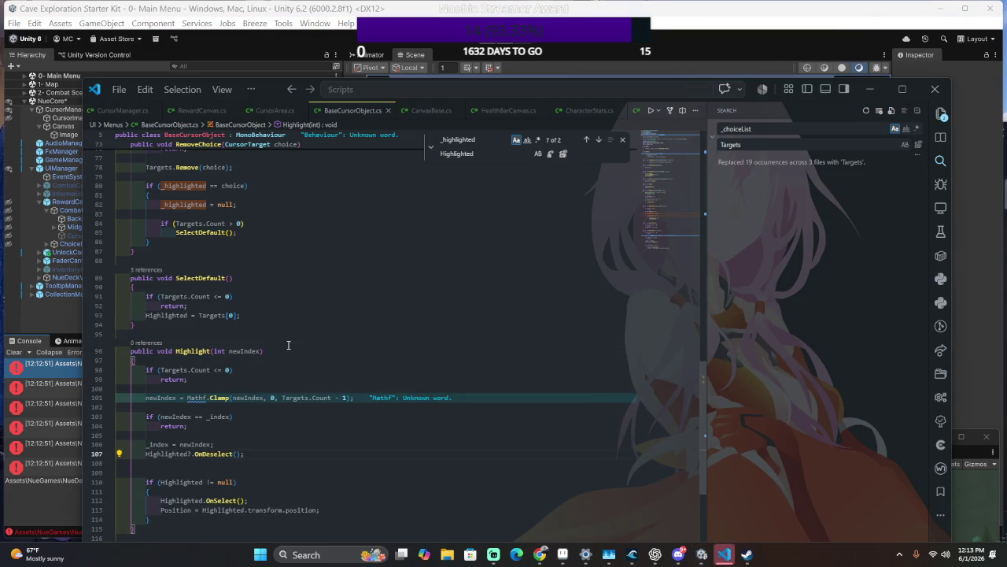
# Review the SetChoices, OnSubmit and Clear methods now using Targets and Highlighted.
pyautogui.scroll(10, 291, 345)
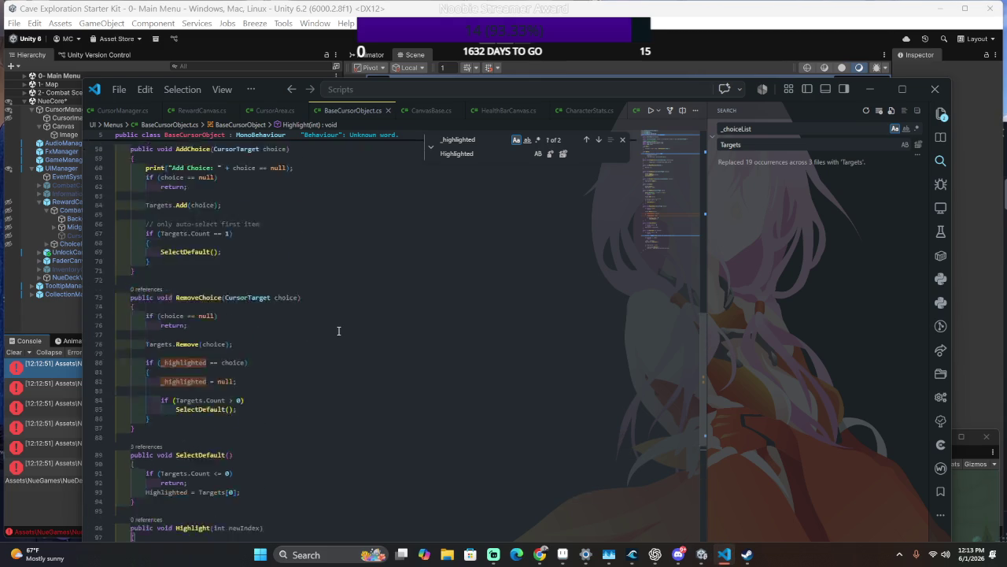
pyautogui.scroll(7, 341, 330)
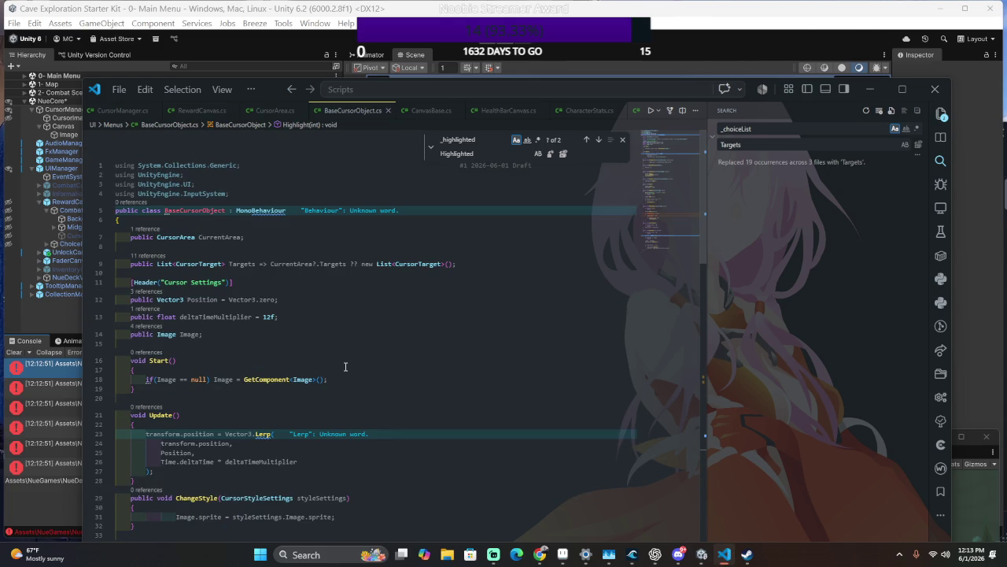
pyautogui.scroll(-2, 346, 367)
pyautogui.scroll(-3, 345, 367)
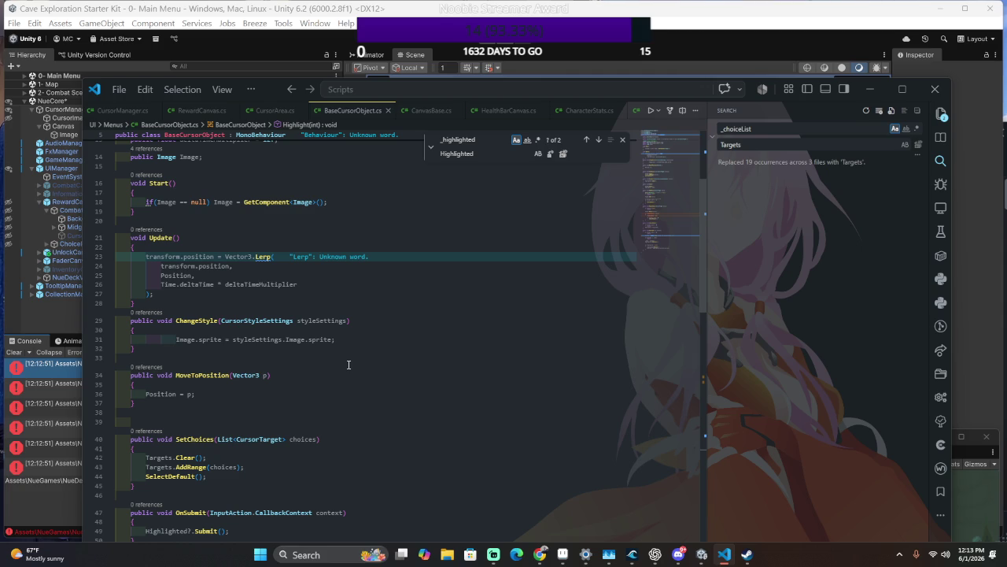
pyautogui.scroll(-3, 347, 358)
pyautogui.scroll(-2, 347, 358)
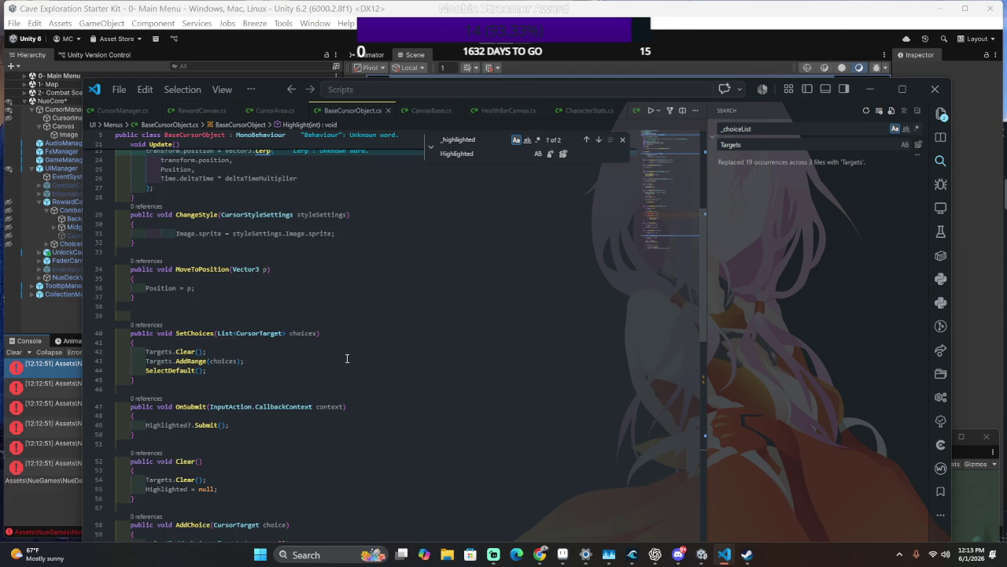
pyautogui.scroll(-2, 347, 358)
pyautogui.click(440, 316)
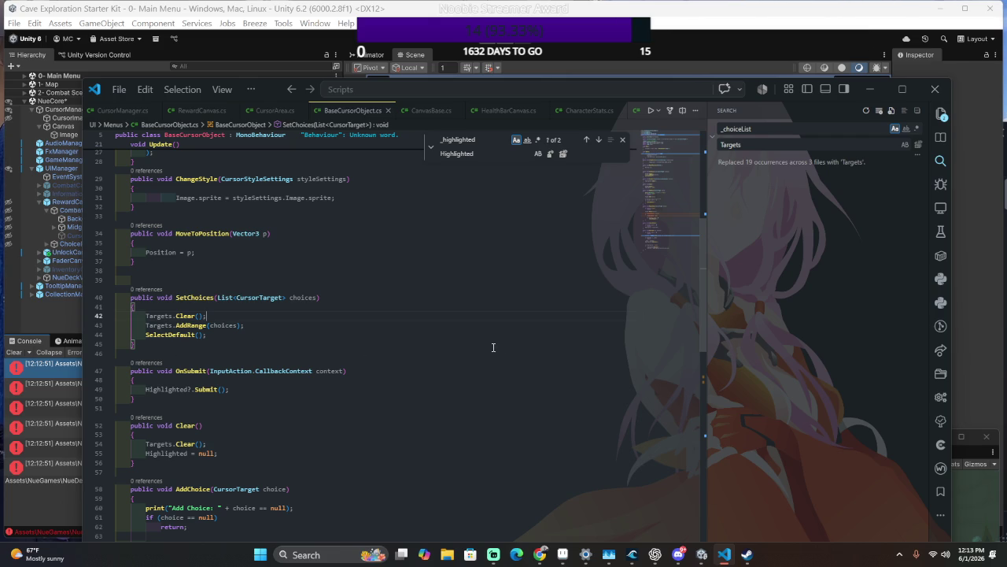
pyautogui.click(361, 390)
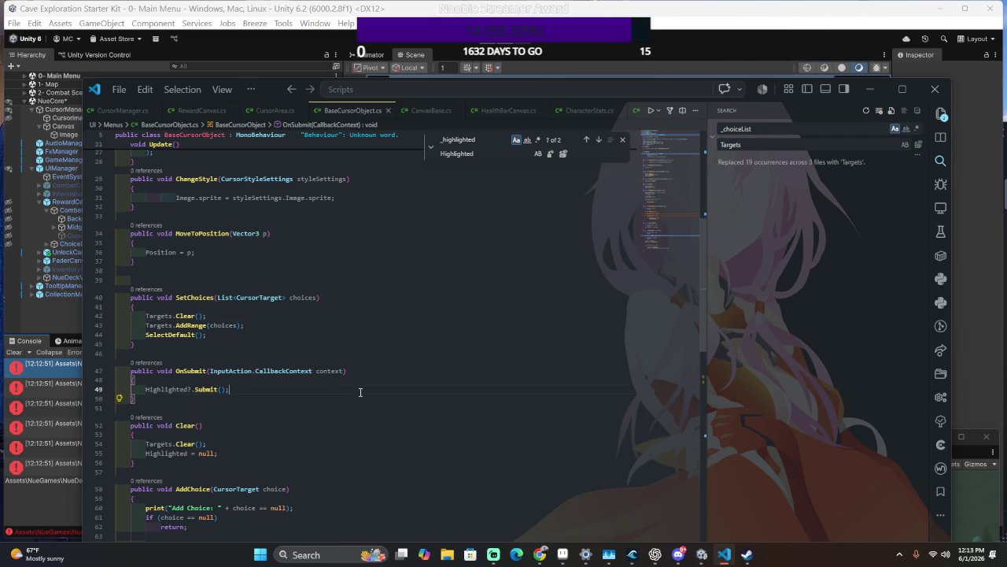
pyautogui.scroll(-5, 446, 342)
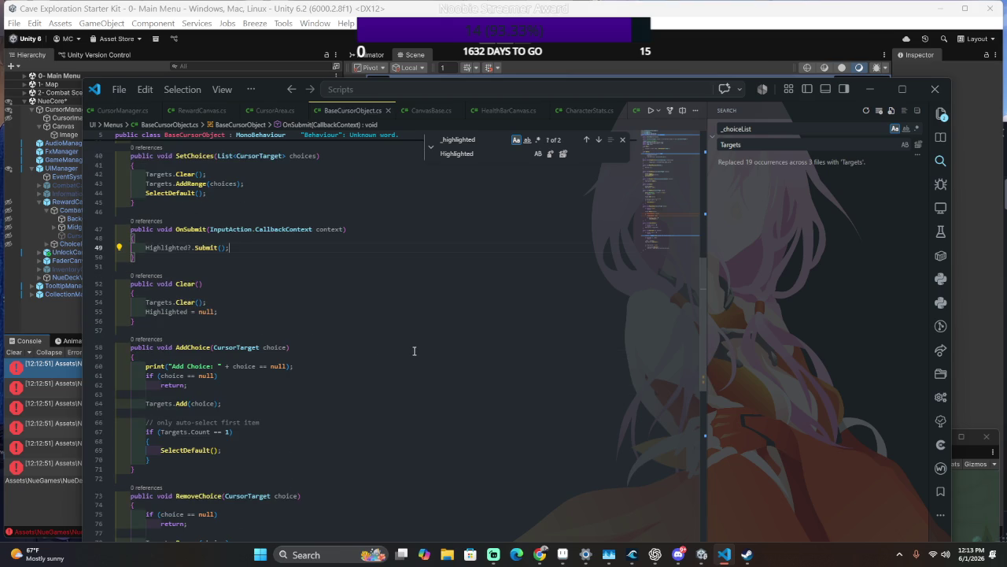
pyautogui.click(271, 301)
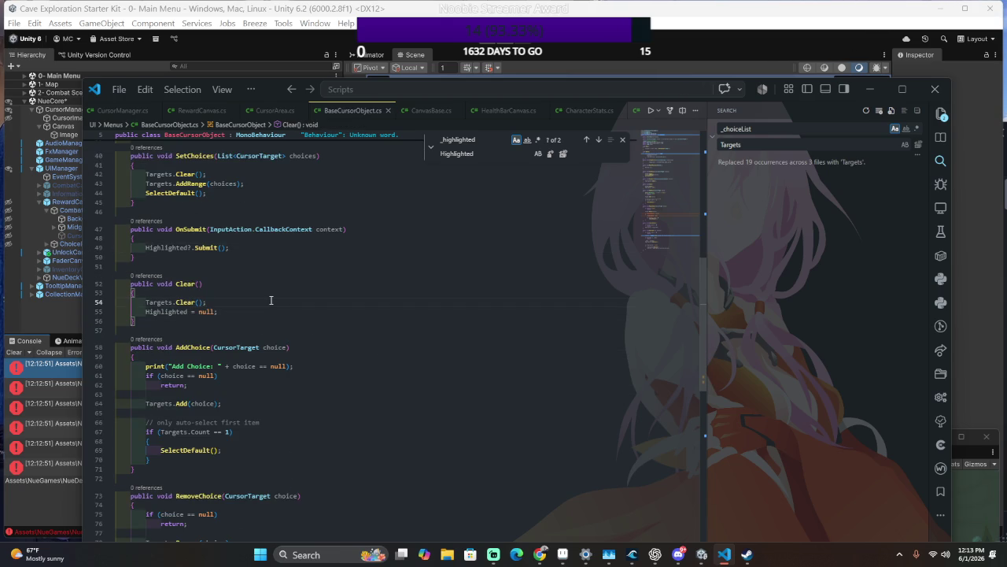
# Scroll through BaseCursorObject.cs and back up to the Targets property returning CurrentArea?.Targets.
pyautogui.scroll(-3, 274, 298)
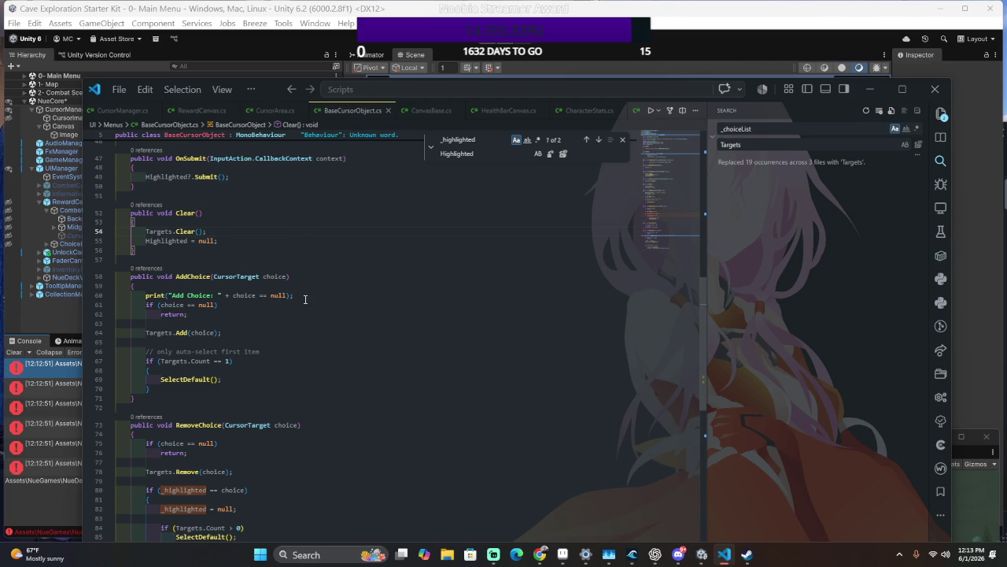
pyautogui.scroll(-4, 305, 298)
pyautogui.scroll(-4, 305, 295)
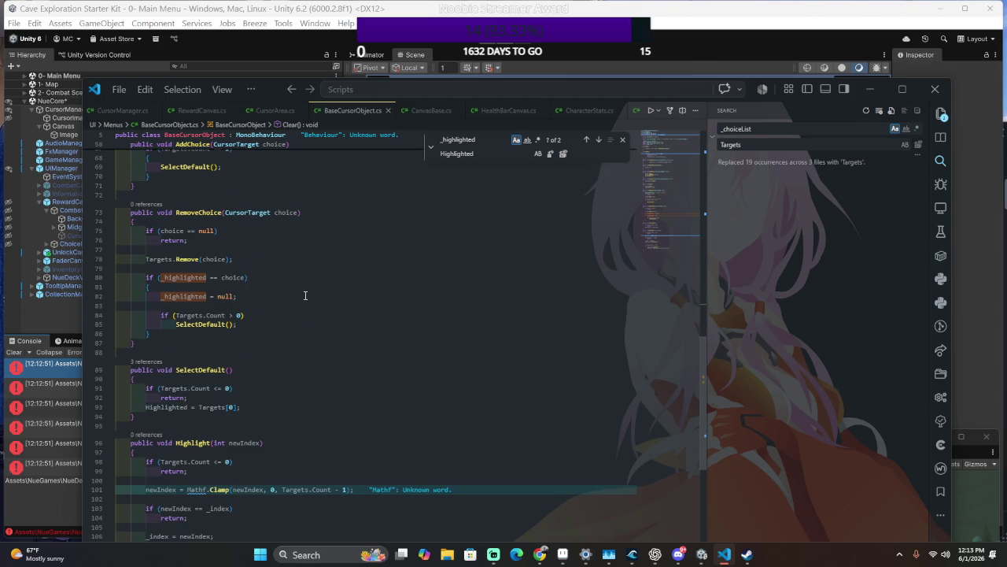
pyautogui.scroll(-3, 305, 295)
pyautogui.scroll(-6, 307, 294)
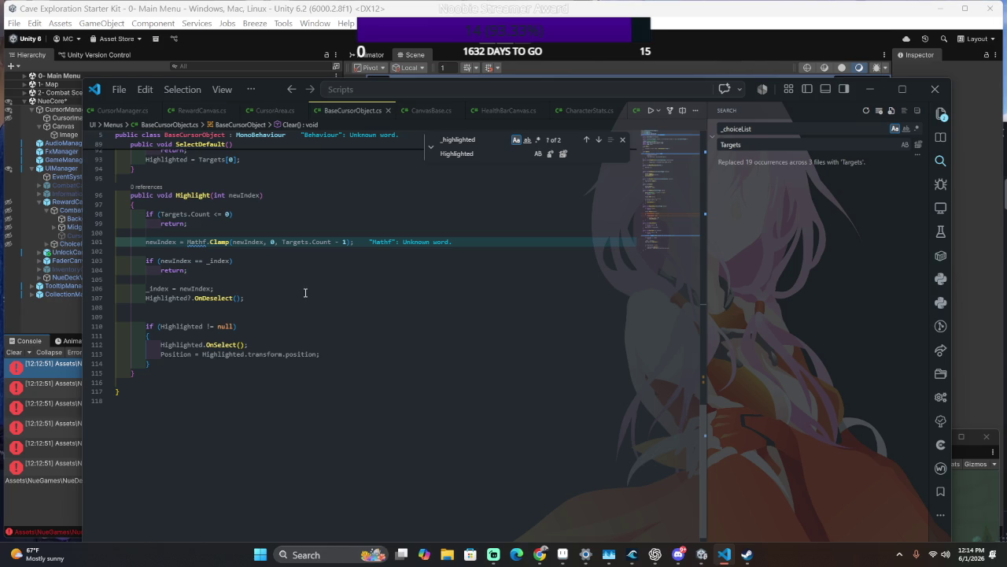
pyautogui.scroll(-3, 299, 291)
pyautogui.scroll(18, 291, 292)
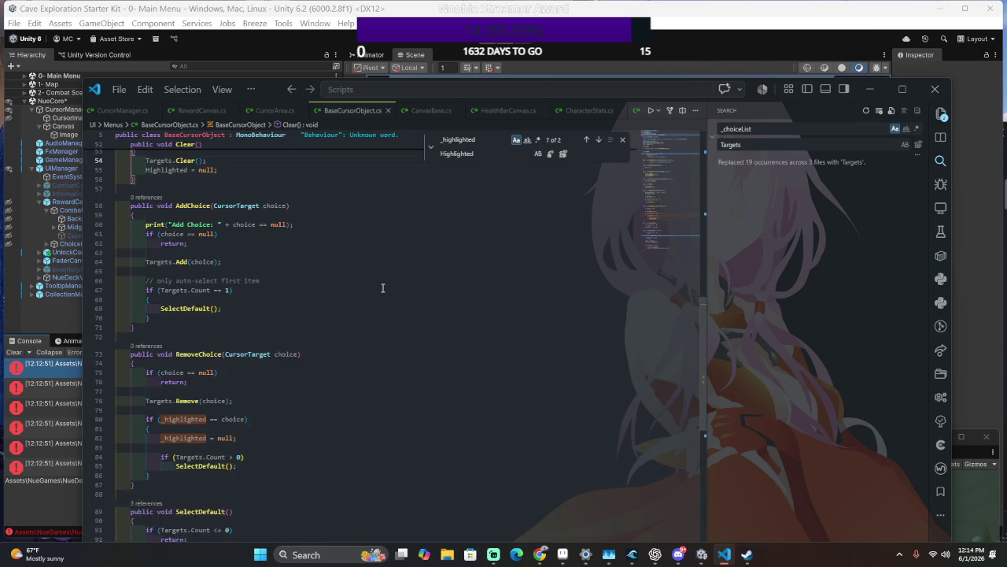
pyautogui.scroll(5, 382, 285)
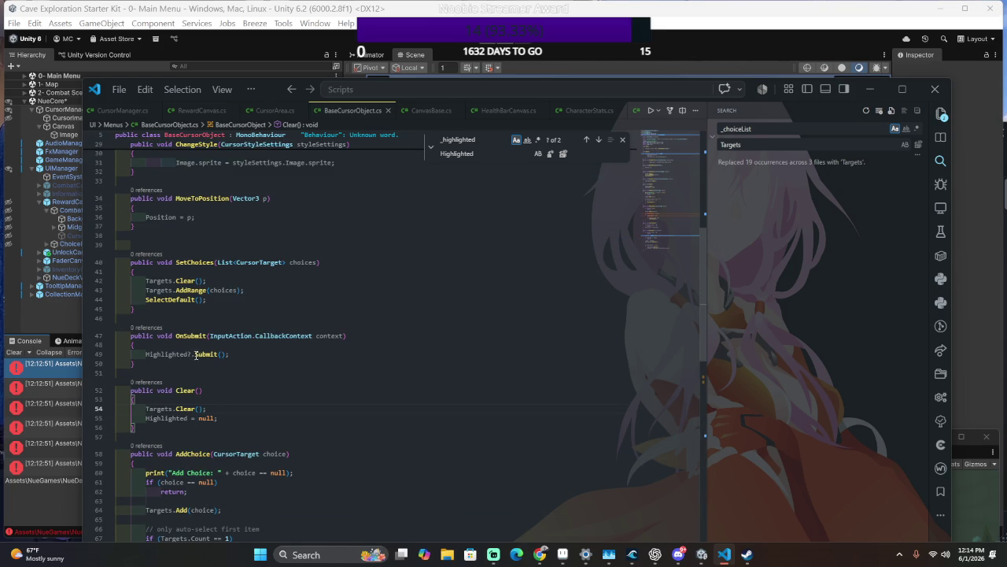
pyautogui.scroll(6, 388, 359)
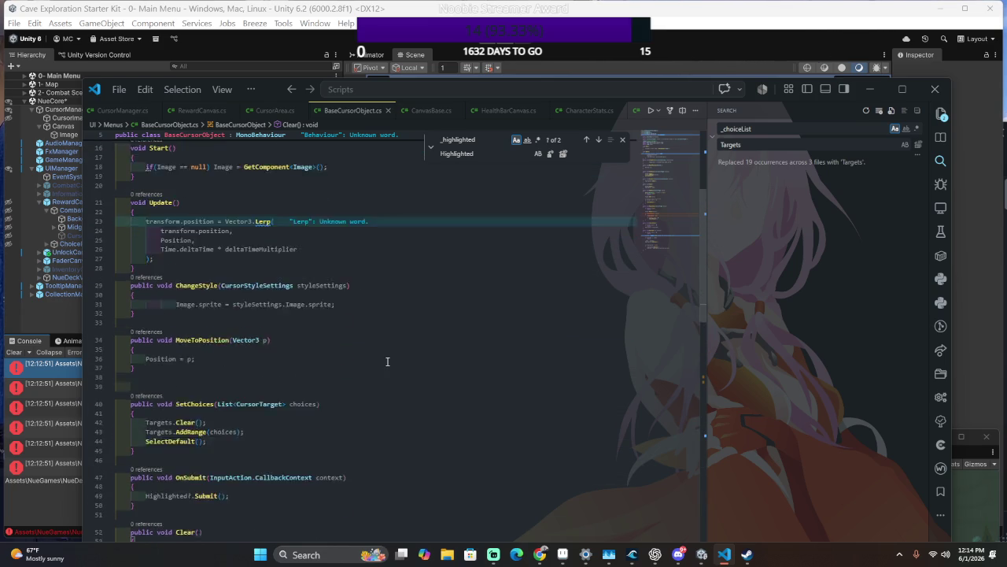
pyautogui.scroll(4, 388, 359)
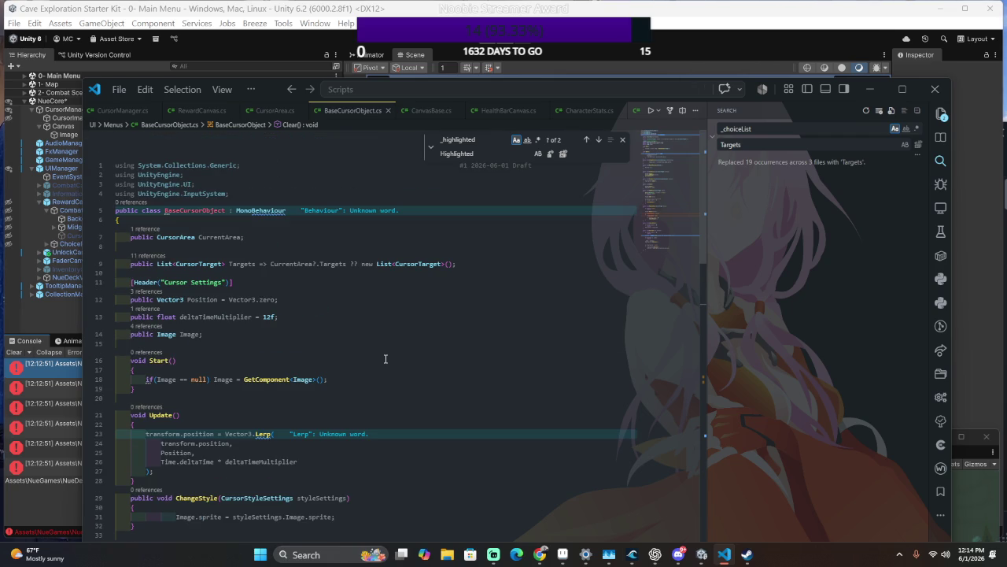
pyautogui.click(214, 264)
# Add a public Highlighted property wrapping CurrentArea below Targets, save, and switch to Unity.
pyautogui.click(462, 263)
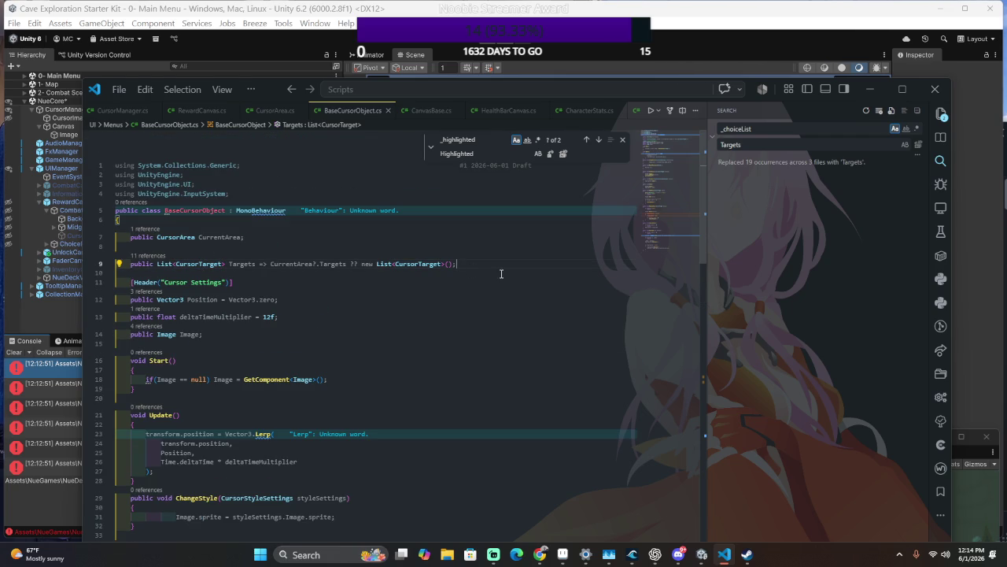
pyautogui.press('Return')
pyautogui.write('publi')
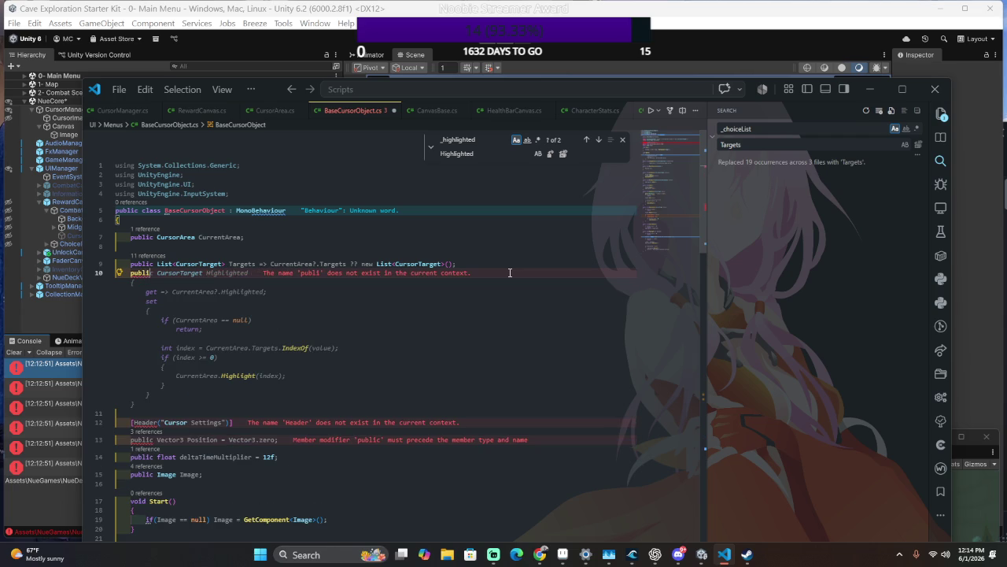
pyautogui.press('Tab')
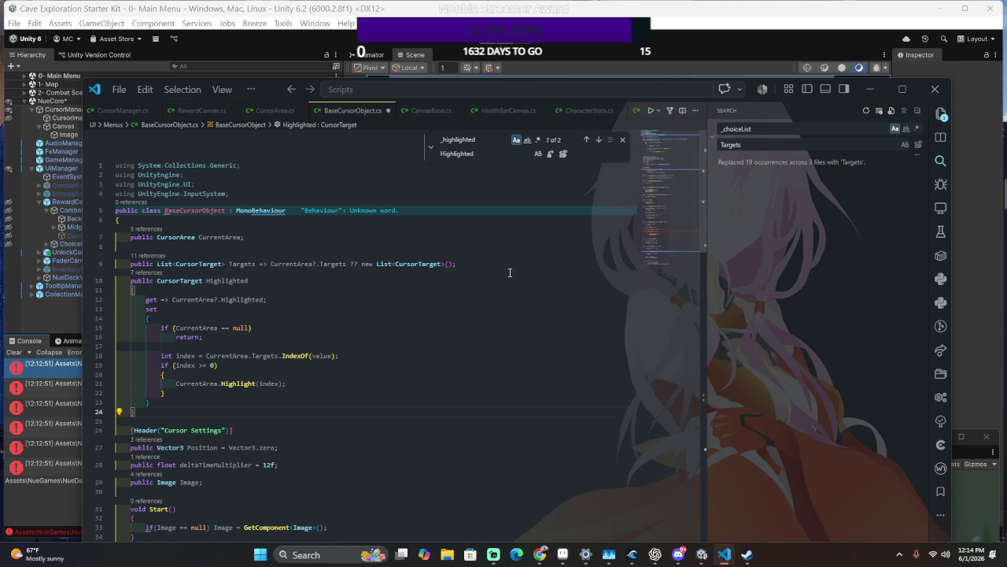
pyautogui.hotkey('ctrl', 's')
pyautogui.hotkey('alt', 'Tab')
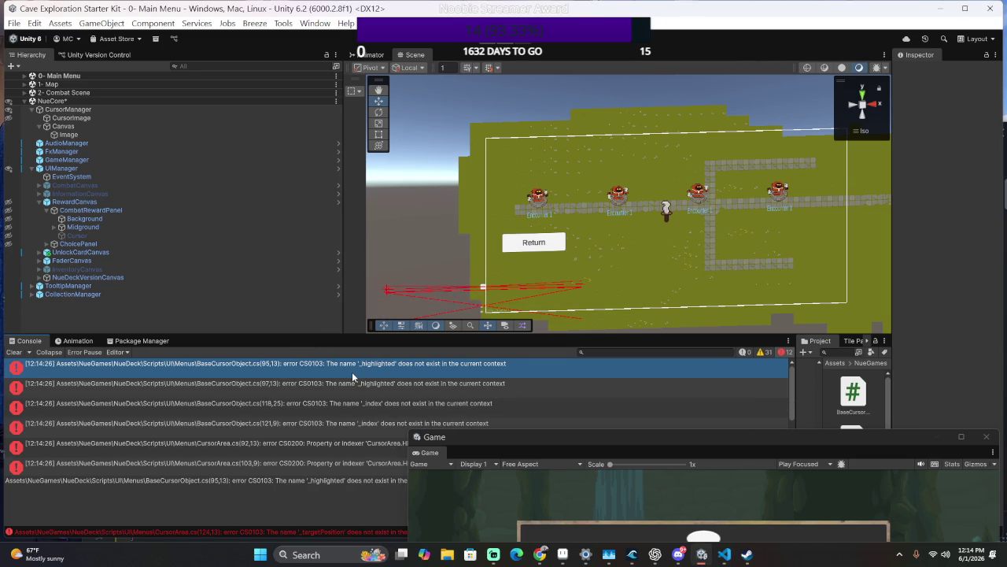
# Rename _highlighted to Highlighted on lines 95 and 97 of RemoveChoice, then return to Unity.
pyautogui.hotkey('alt', 'Tab')
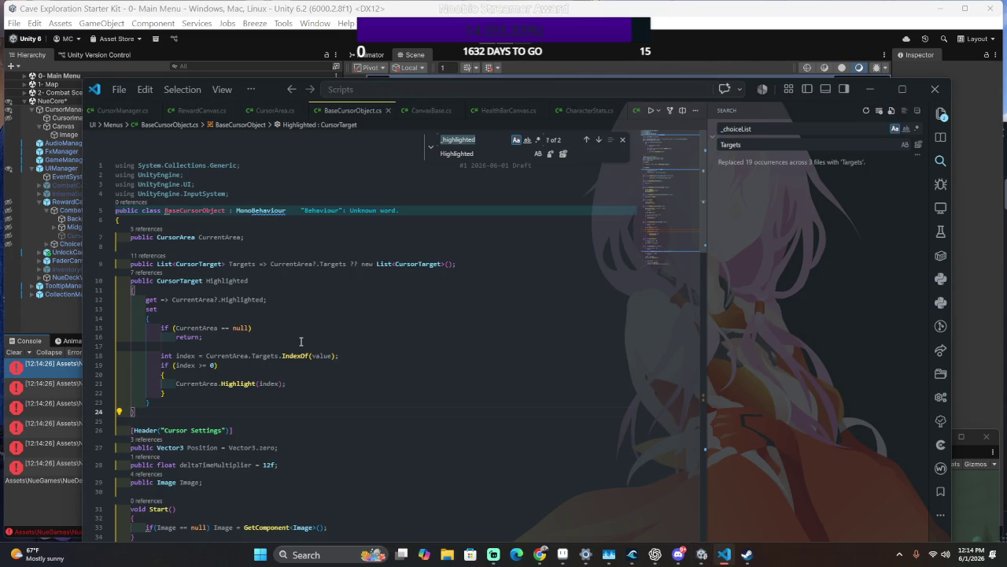
pyautogui.press('Return')
pyautogui.write('_highlighted')
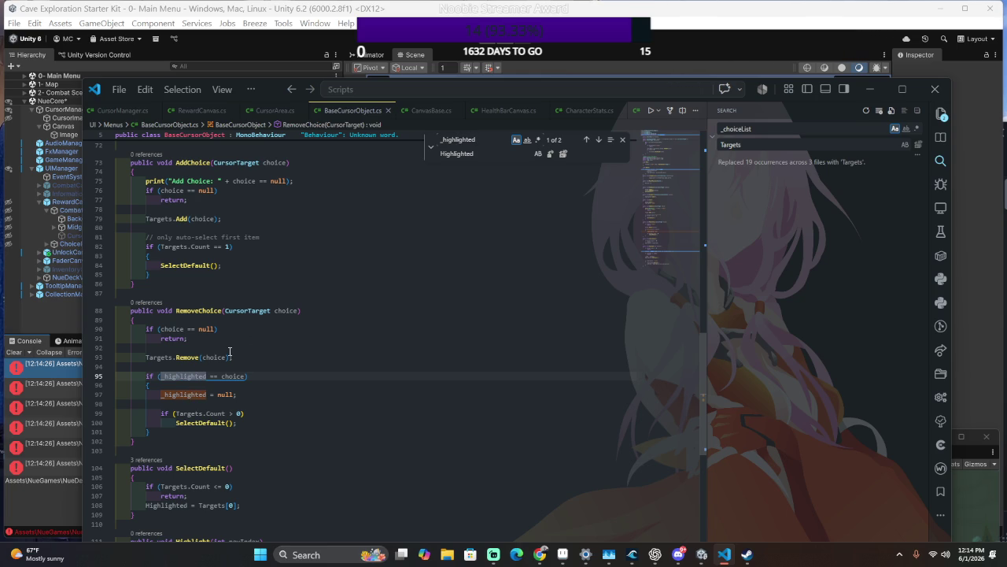
pyautogui.click(178, 377)
pyautogui.write('Highlighted')
pyautogui.press('Tab')
pyautogui.scroll(-5, 331, 387)
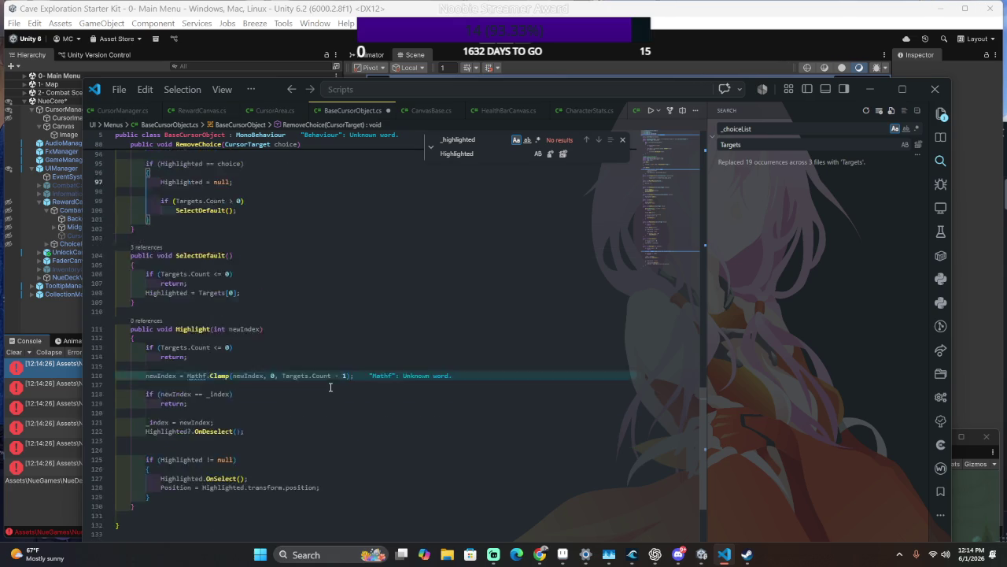
pyautogui.scroll(-2, 331, 387)
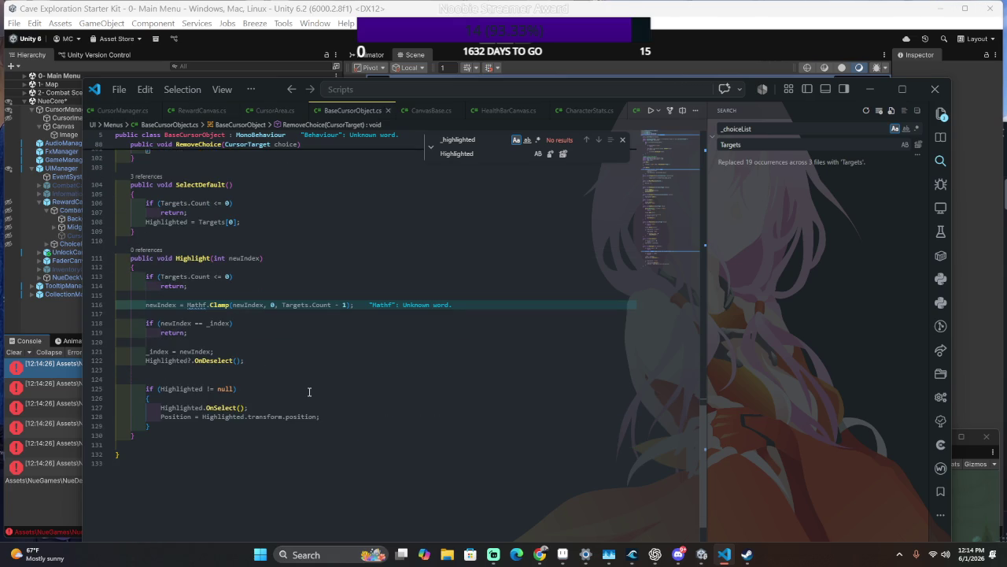
pyautogui.hotkey('alt', 'Tab')
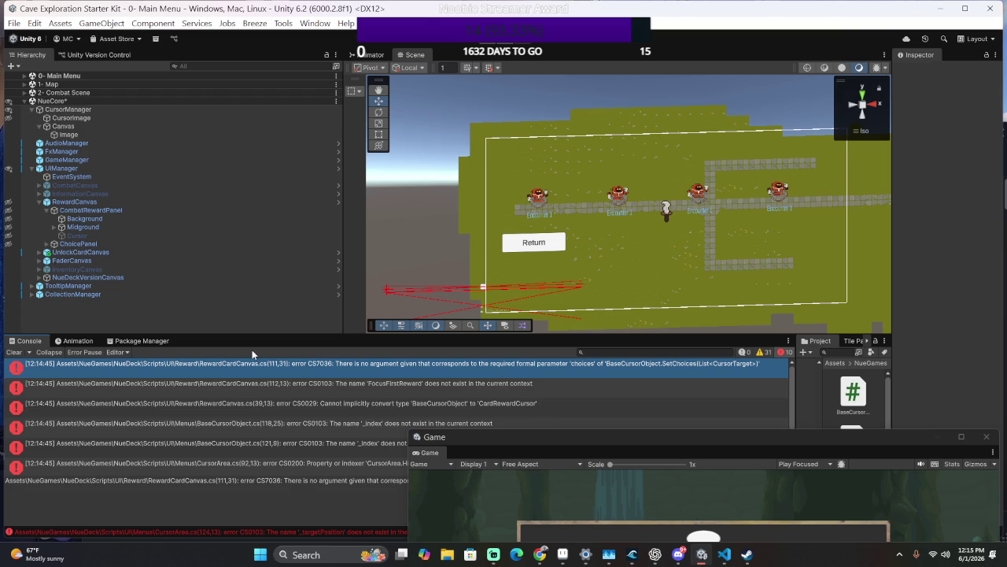
# Read Unity's recompiled console errors and open the RewardCardCanvas SetChoices error in code.
pyautogui.hotkey('alt', 'Tab')
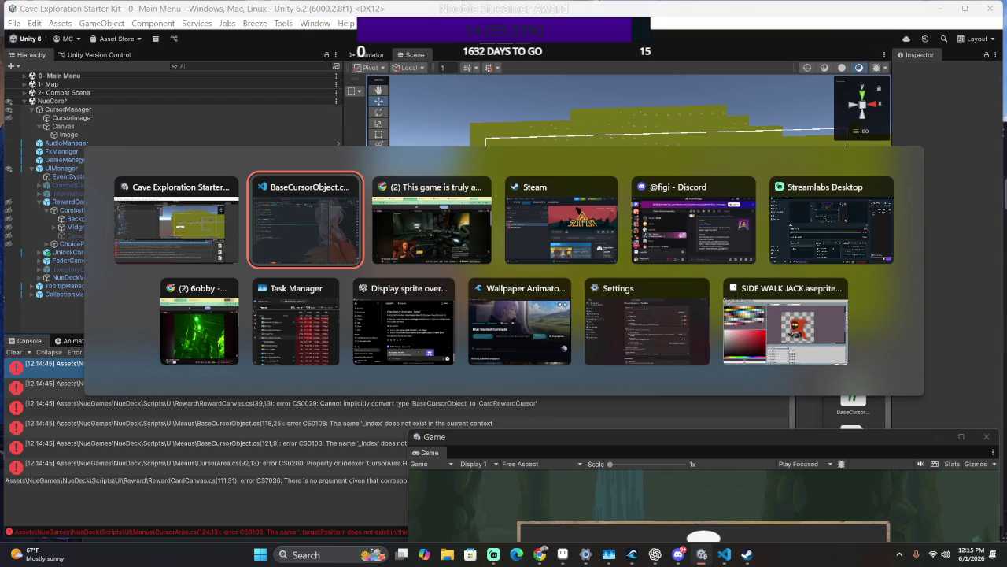
pyautogui.press('Escape')
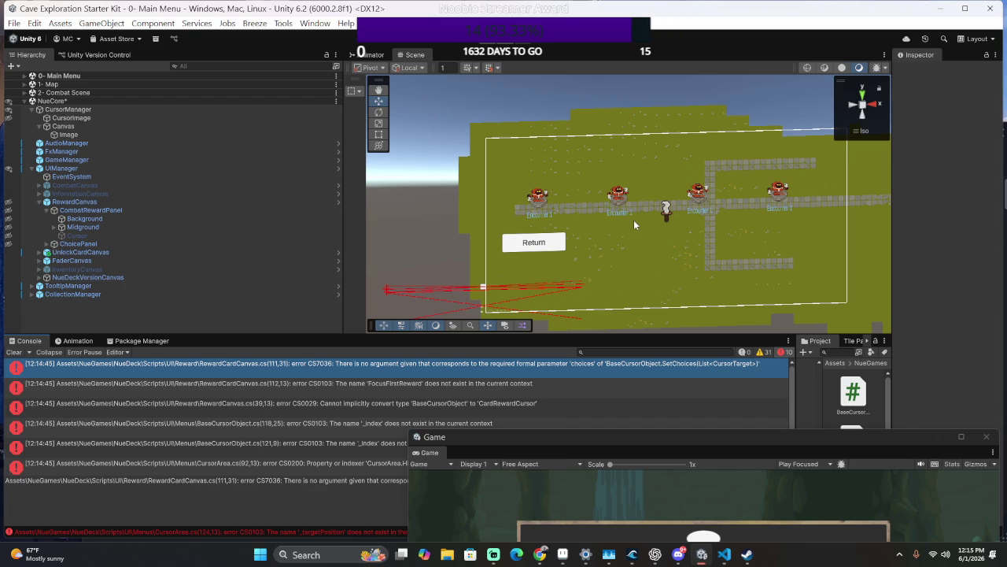
pyautogui.doubleClick(677, 366)
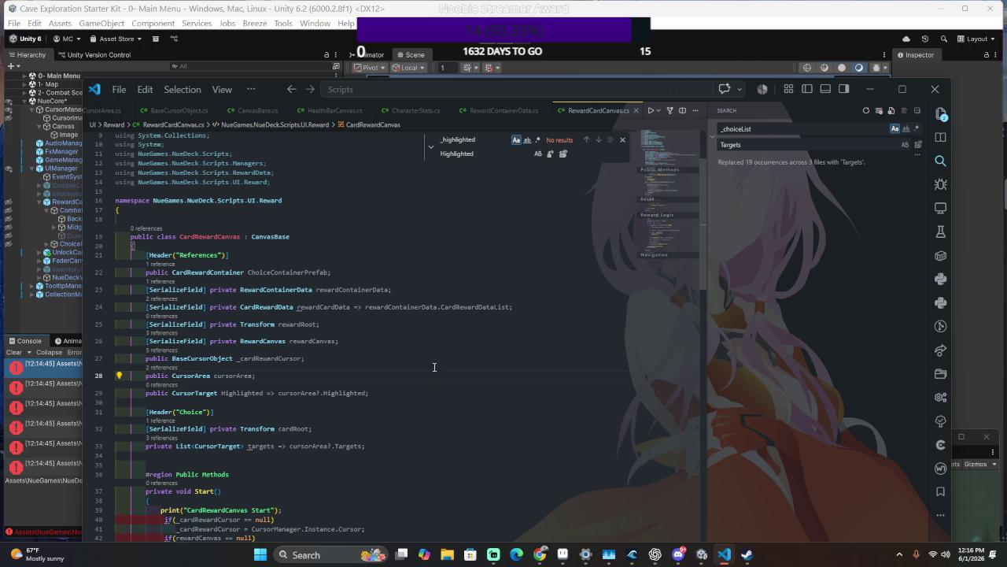
# Scroll RewardCardCanvas.cs to BuildChoices and put the caret on the SetChoices() call.
pyautogui.scroll(-8, 435, 370)
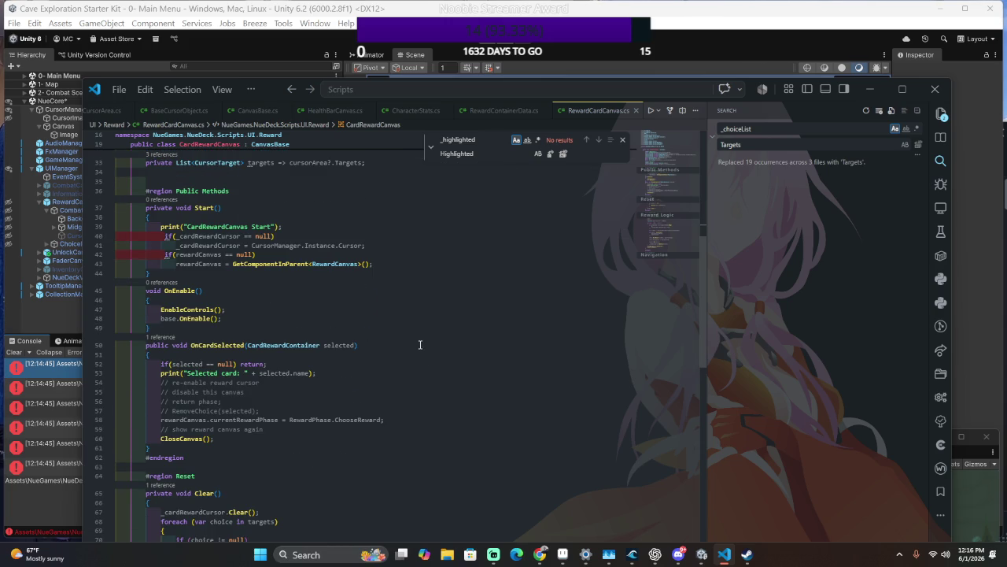
pyautogui.scroll(-3, 418, 340)
pyautogui.scroll(5, 417, 337)
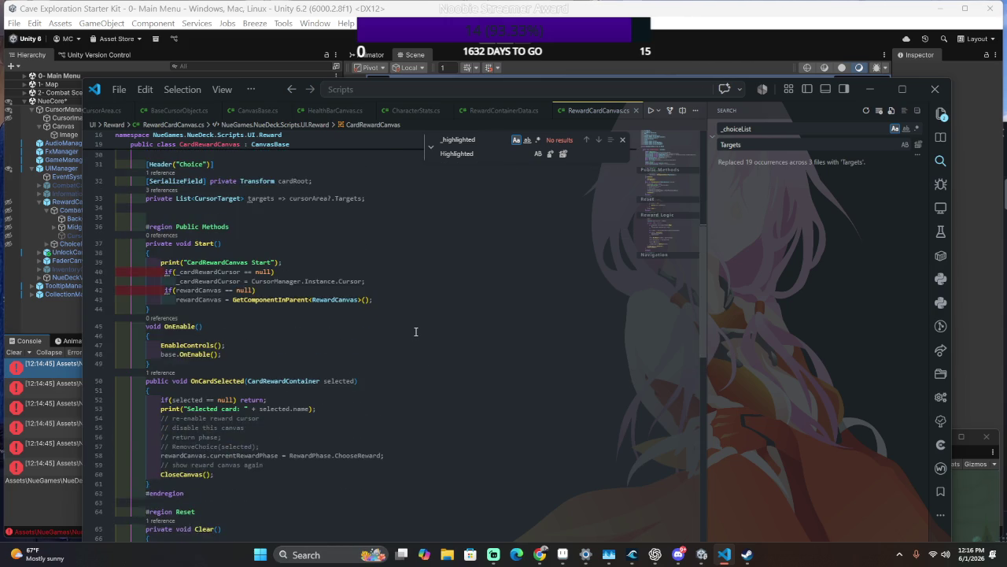
pyautogui.scroll(-3, 415, 332)
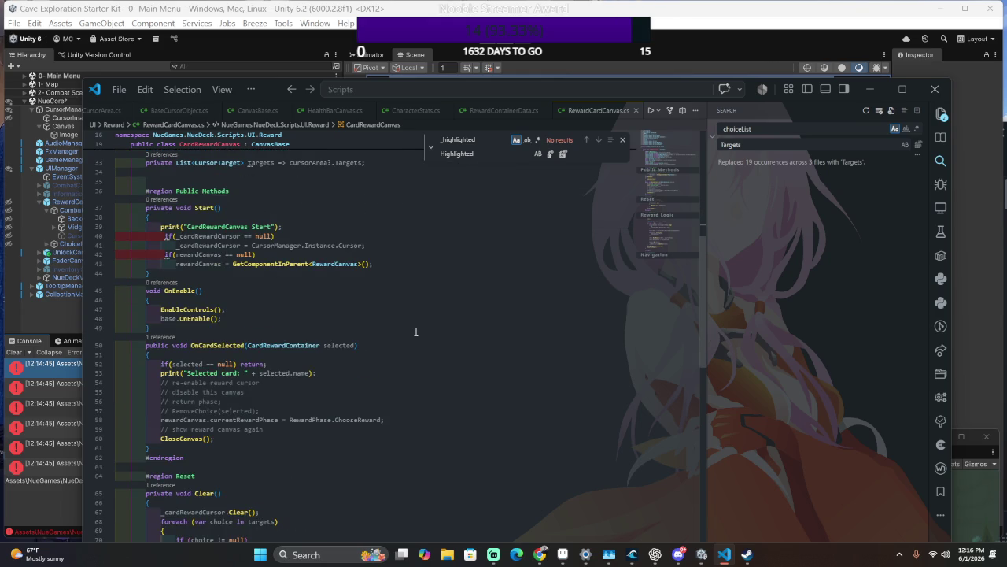
pyautogui.scroll(-7, 324, 302)
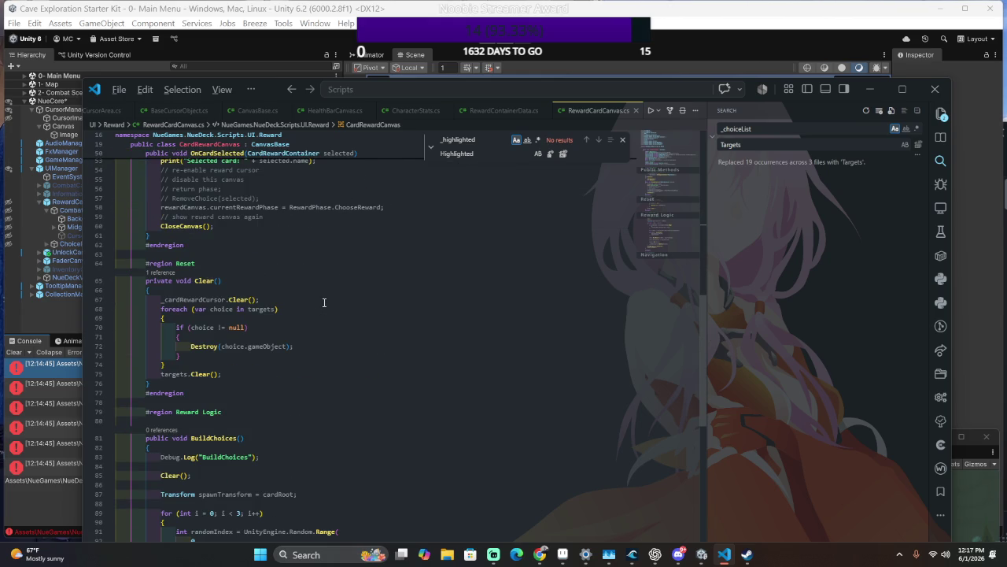
pyautogui.hotkey('alt', 'Tab')
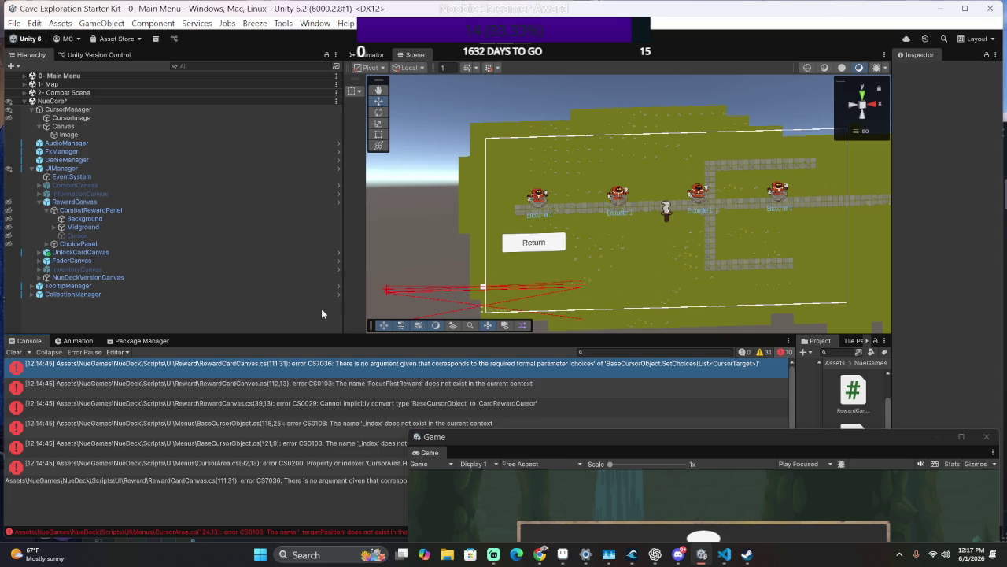
pyautogui.hotkey('alt', 'Tab')
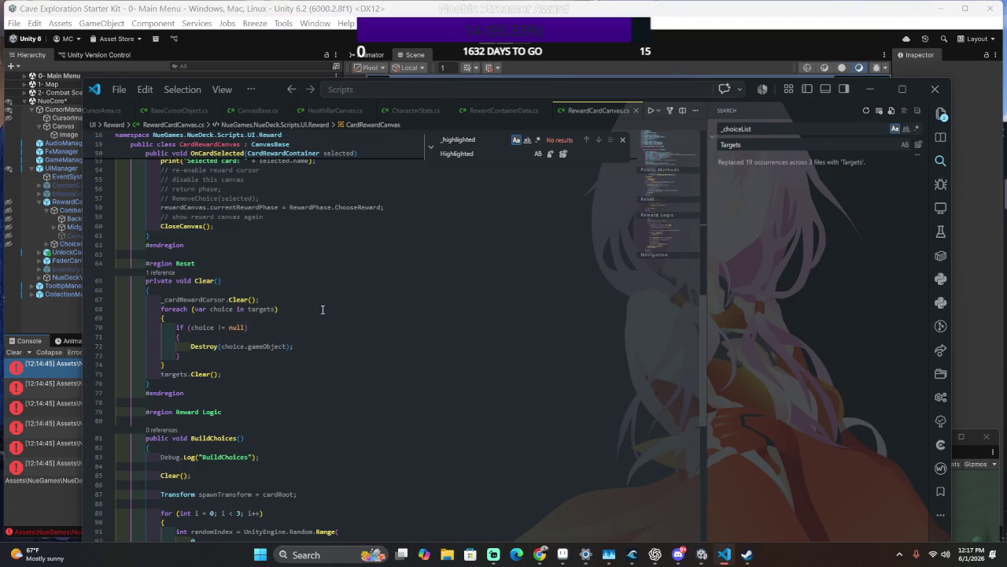
pyautogui.scroll(-13, 322, 309)
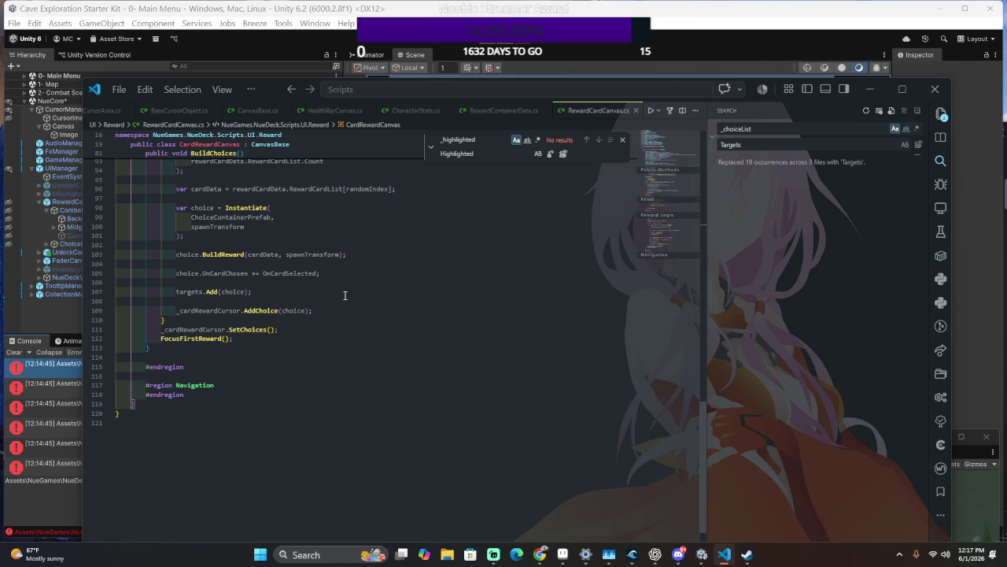
pyautogui.click(273, 329)
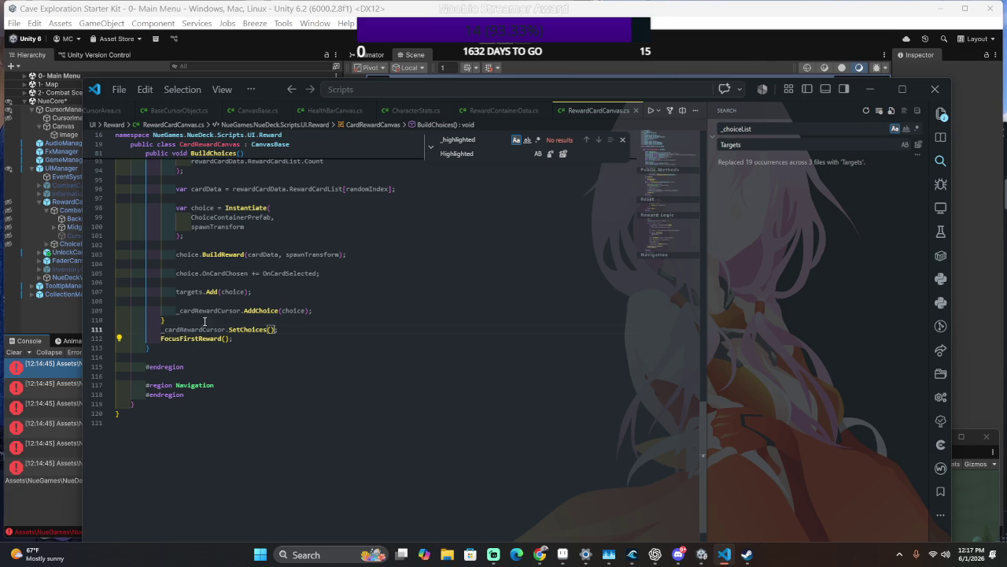
pyautogui.hotkey('alt', 'Tab')
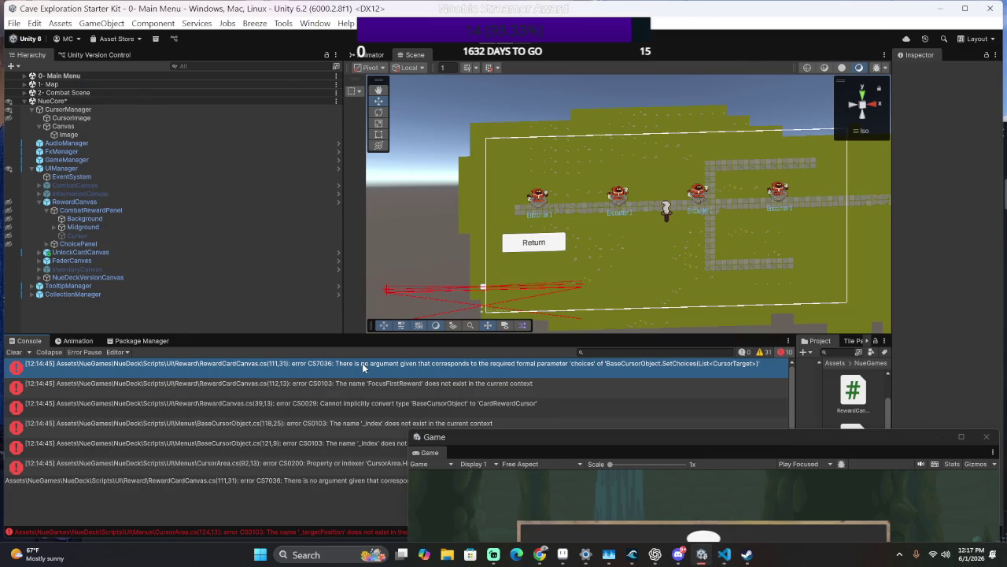
pyautogui.hotkey('alt', 'Tab')
pyautogui.hotkey('alt', 'Tab')
pyautogui.hotkey('alt', 'Tab')
pyautogui.hotkey('alt', 'Tab')
pyautogui.hotkey('alt', 'Tab')
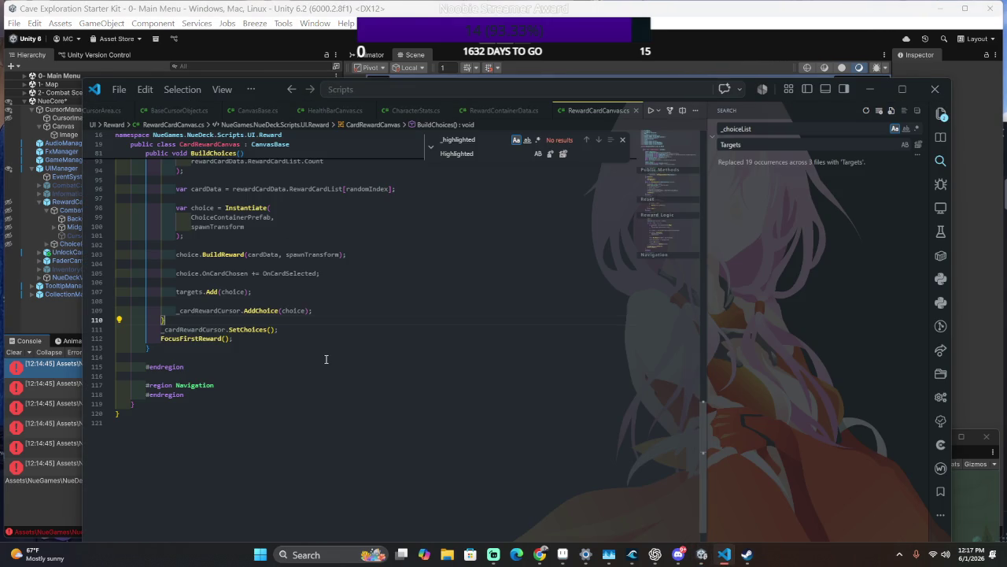
pyautogui.moveTo(322, 331); pyautogui.dragTo(322, 321)
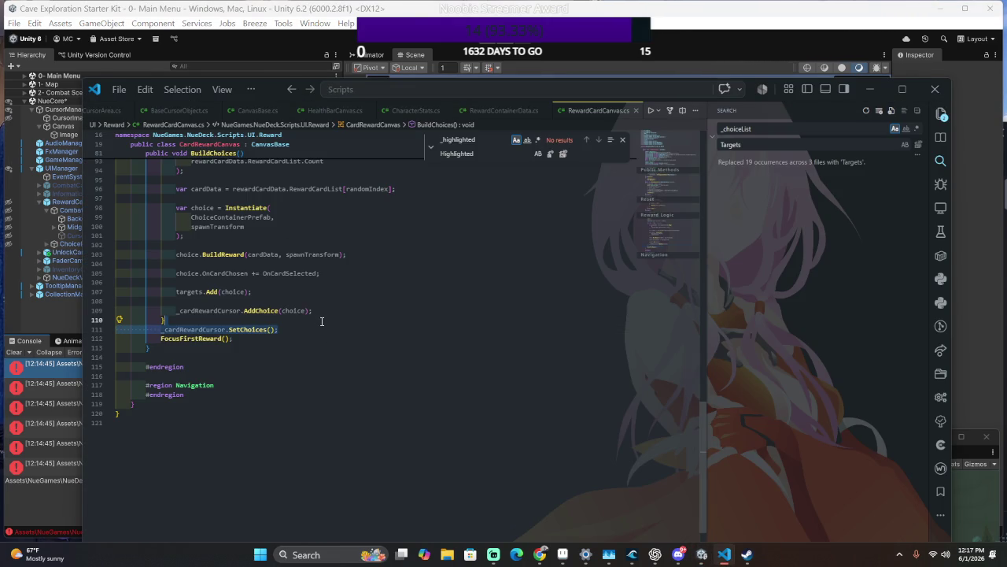
pyautogui.hotkey('alt', 'Up')
pyautogui.hotkey('alt', 'Down')
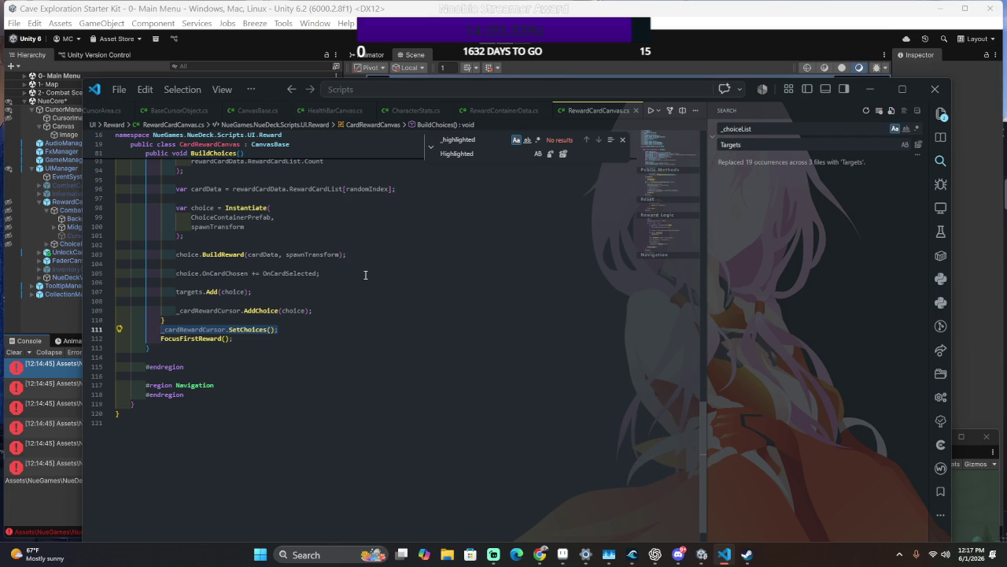
pyautogui.scroll(20, 365, 275)
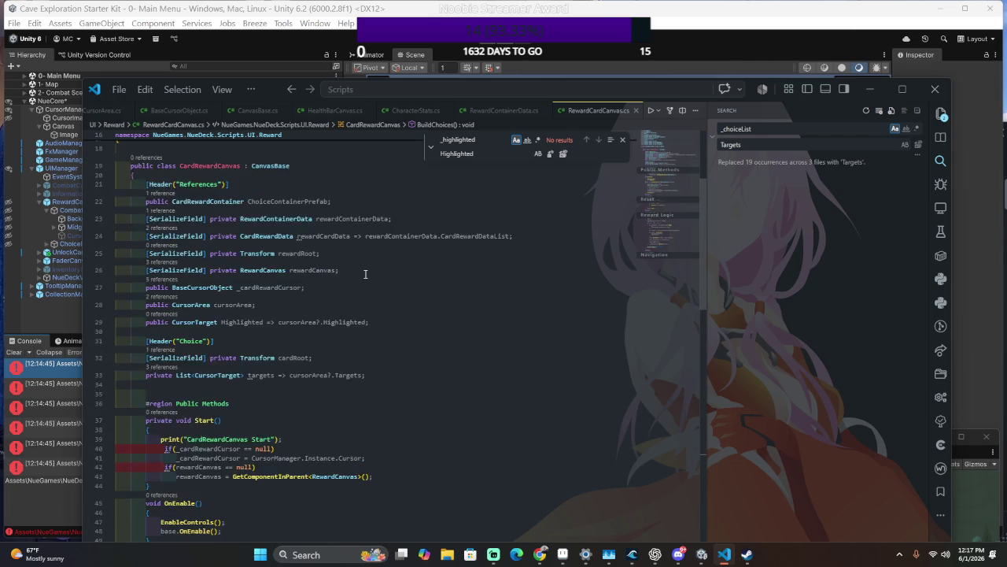
pyautogui.scroll(4, 365, 274)
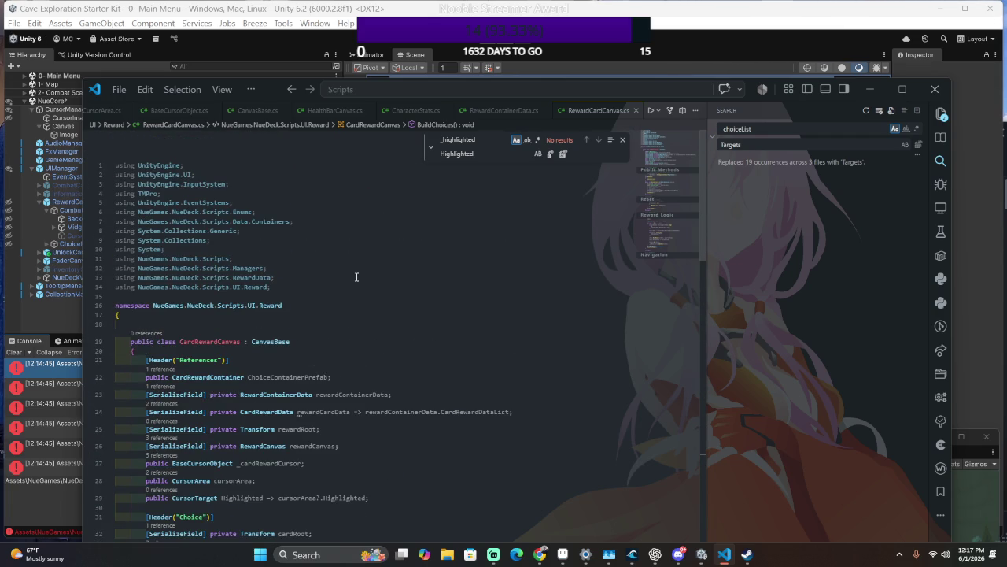
pyautogui.scroll(-4, 365, 273)
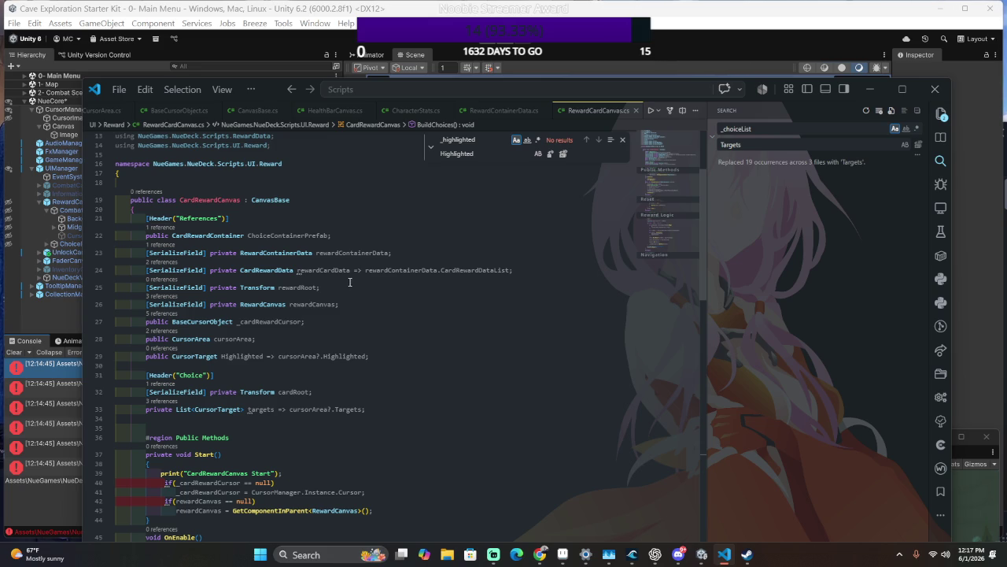
pyautogui.hotkey('ctrl', 'z')
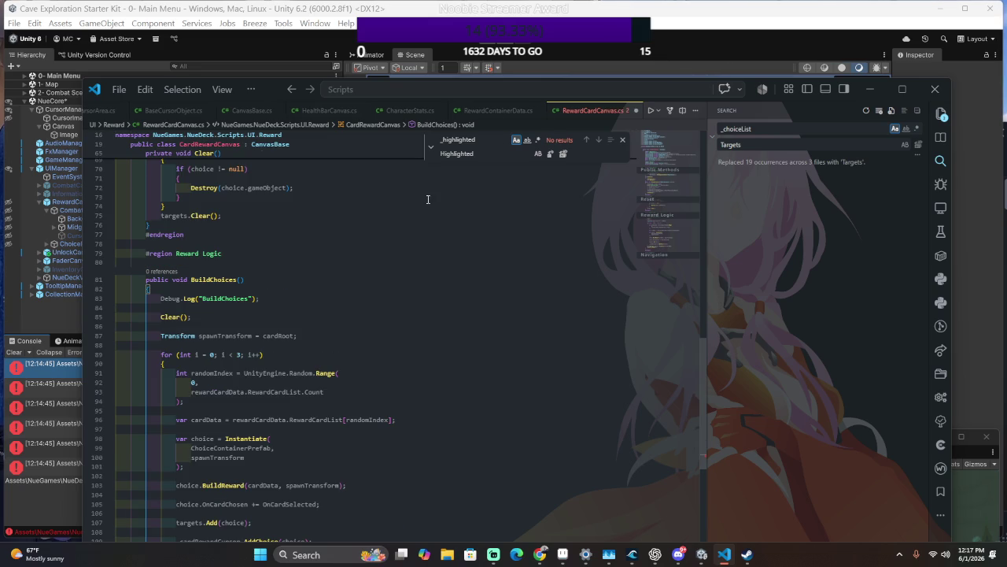
pyautogui.scroll(15, 431, 193)
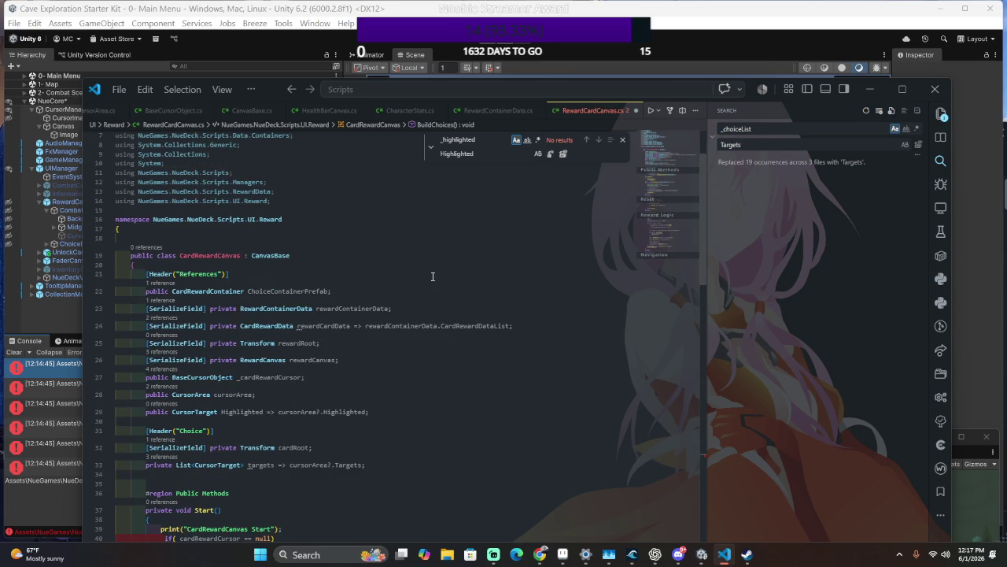
pyautogui.click(404, 288)
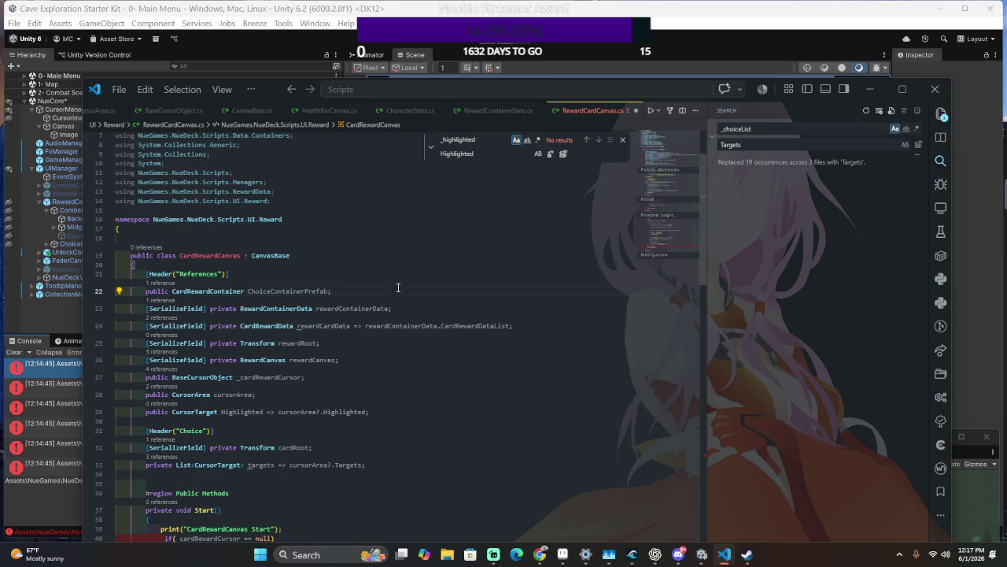
pyautogui.scroll(-3, 452, 285)
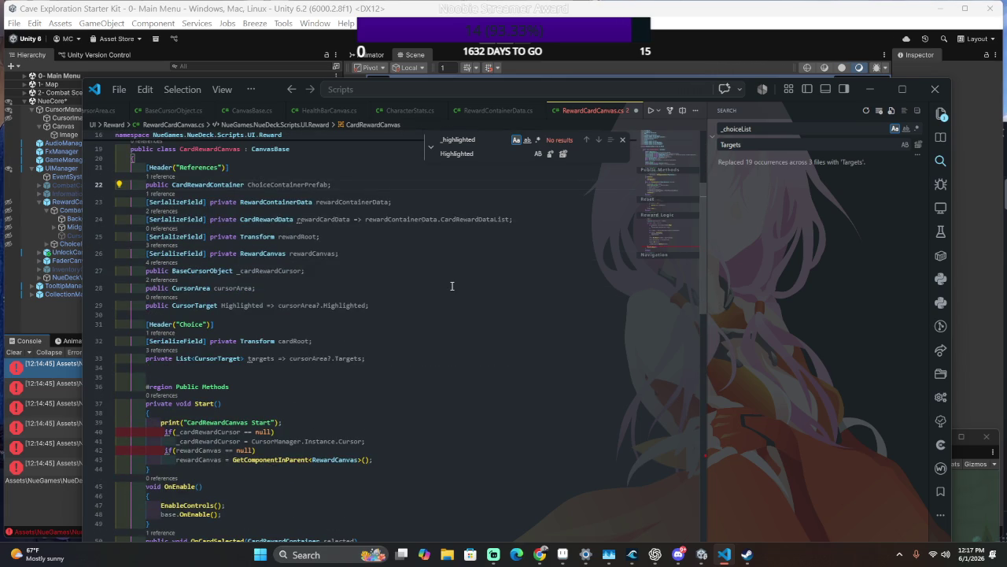
pyautogui.scroll(-4, 312, 353)
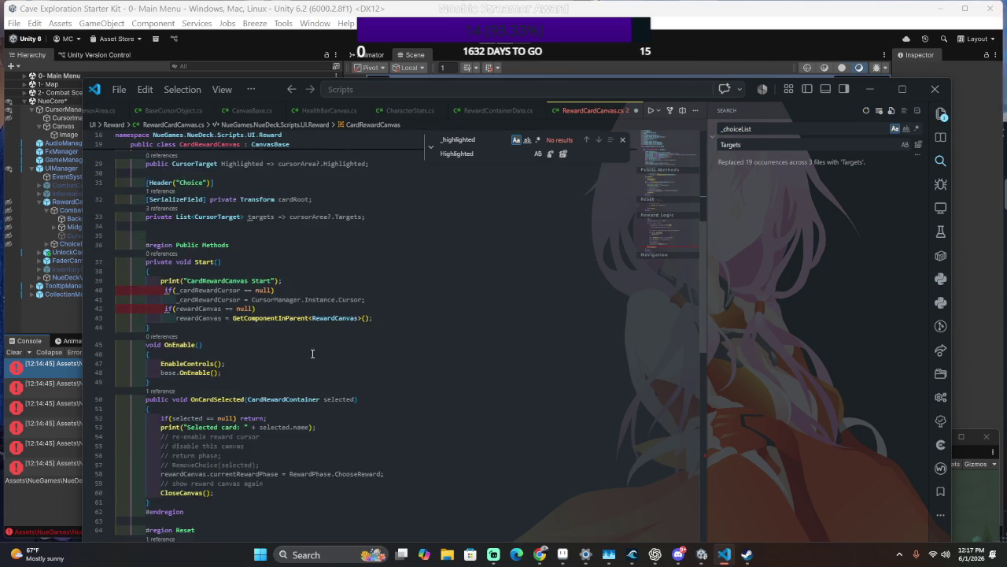
pyautogui.scroll(-15, 313, 353)
# Rewrite line 111 as cursorArea.Highlight(0) and delete the FocusFirstReward() call.
pyautogui.click(245, 347)
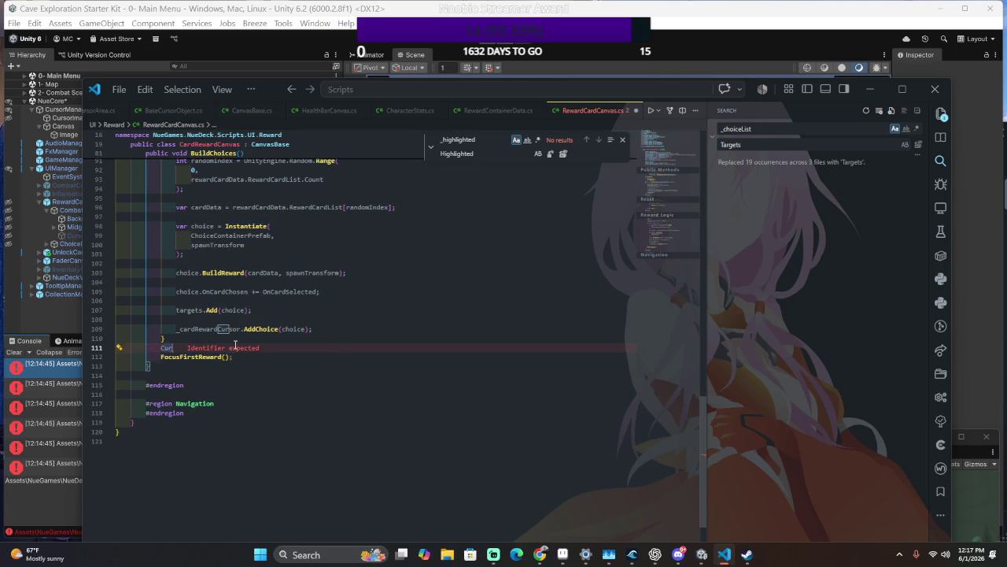
pyautogui.press('BackSpace')
pyautogui.press('BackSpace')
pyautogui.press('BackSpace')
pyautogui.write('cursor')
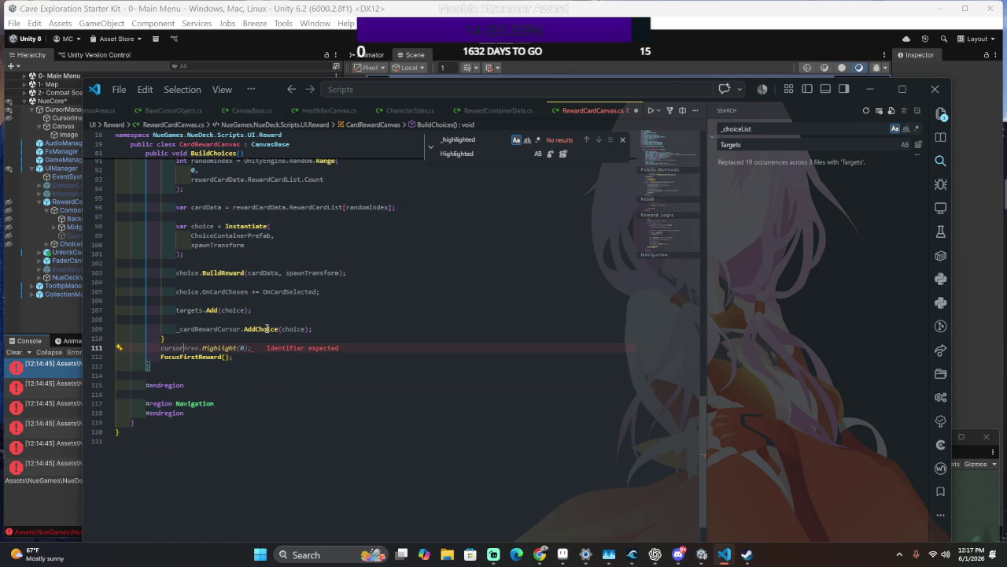
pyautogui.press('Tab')
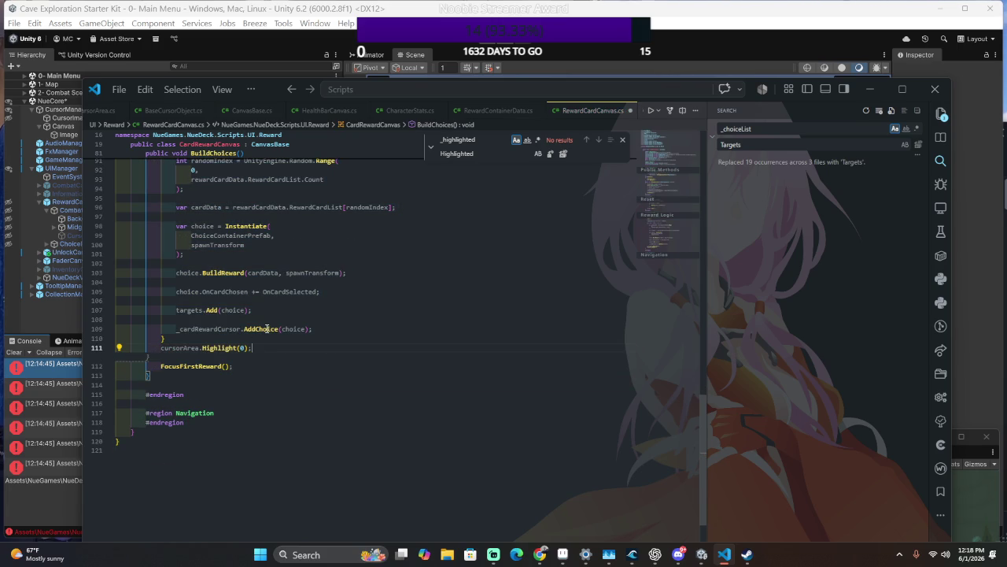
pyautogui.hotkey('shift', 'Down')
pyautogui.press('BackSpace')
# Prefix the Clear() call on line 85 with cursorArea.
pyautogui.scroll(5, 291, 326)
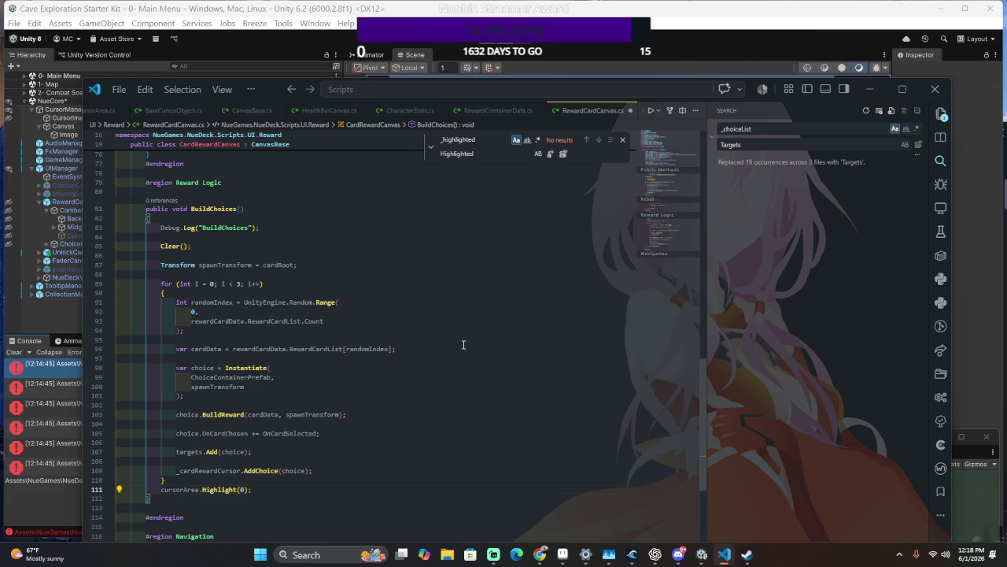
pyautogui.doubleClick(180, 492)
pyautogui.click(159, 246)
pyautogui.write('cursorArea.')
# Change line 107 to cursorArea.AddChoice and delete the _cardRewardCursor.AddChoice line.
pyautogui.doubleClick(189, 452)
pyautogui.write('cursorArea.')
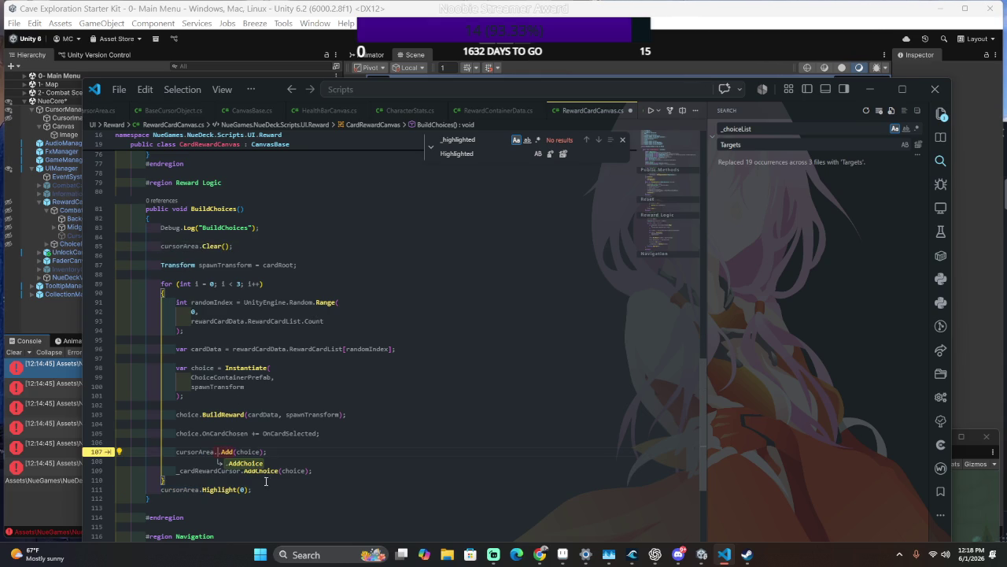
pyautogui.press('Tab')
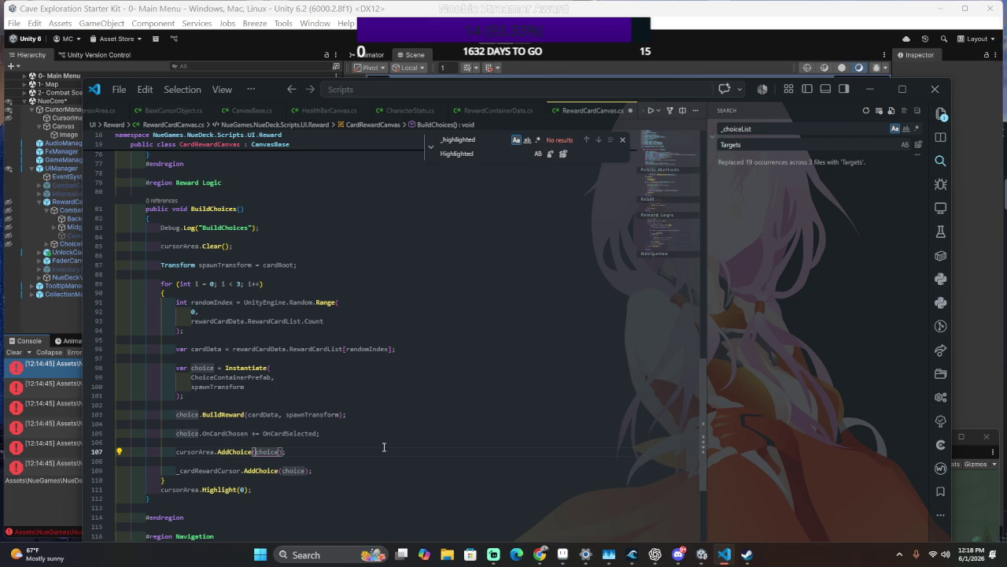
pyautogui.click(384, 447)
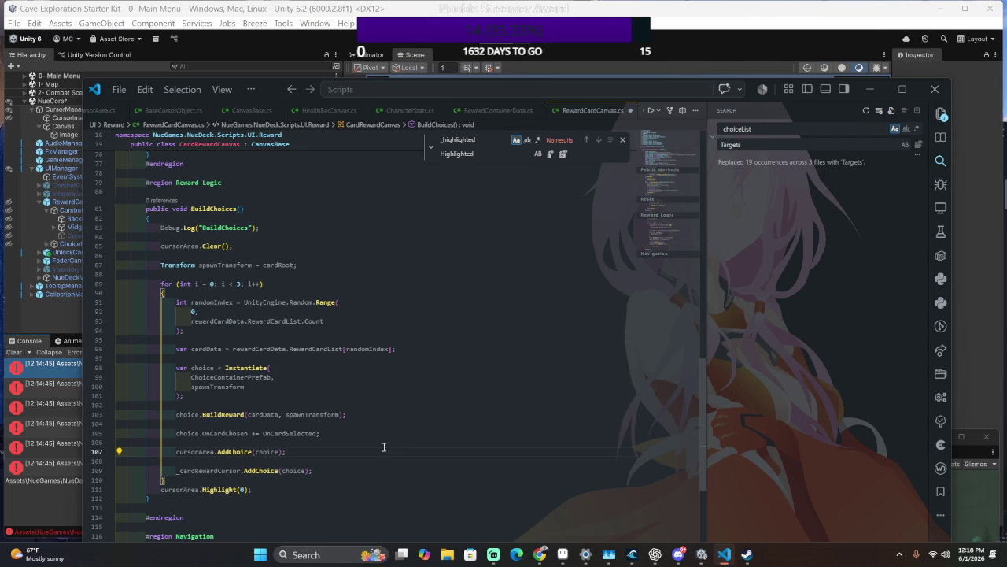
pyautogui.hotkey('shift', 'Down')
pyautogui.hotkey('shift', 'Down')
pyautogui.hotkey('shift', 'Right')
pyautogui.hotkey('shift', 'Right')
pyautogui.hotkey('shift', 'Right')
pyautogui.hotkey('shift', 'End')
pyautogui.press('BackSpace')
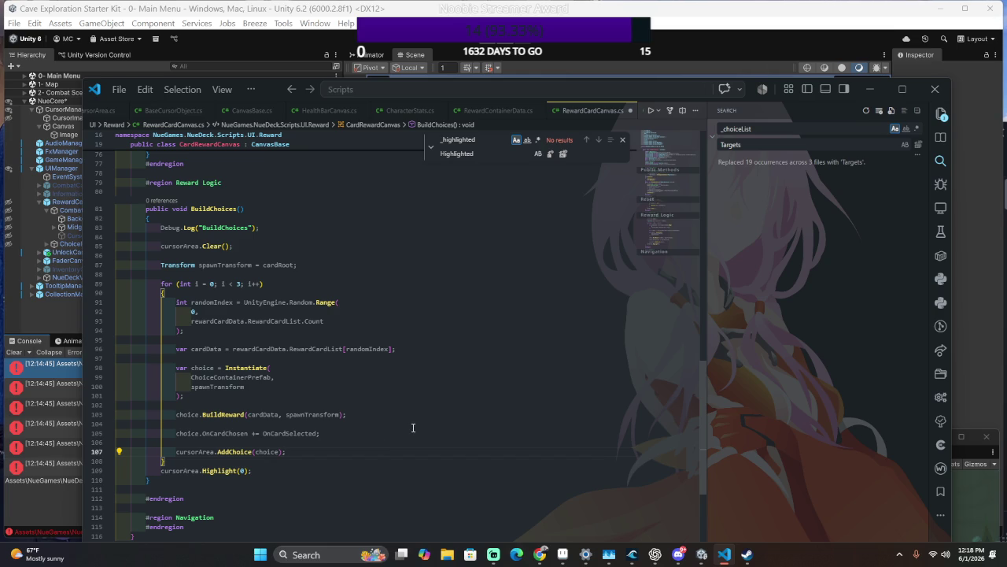
# Save RewardCardCanvas.cs, let Unity recompile, and open the CursorArea.cs error.
pyautogui.click(242, 435)
pyautogui.hotkey('ctrl', 's')
pyautogui.hotkey('alt', 'Tab')
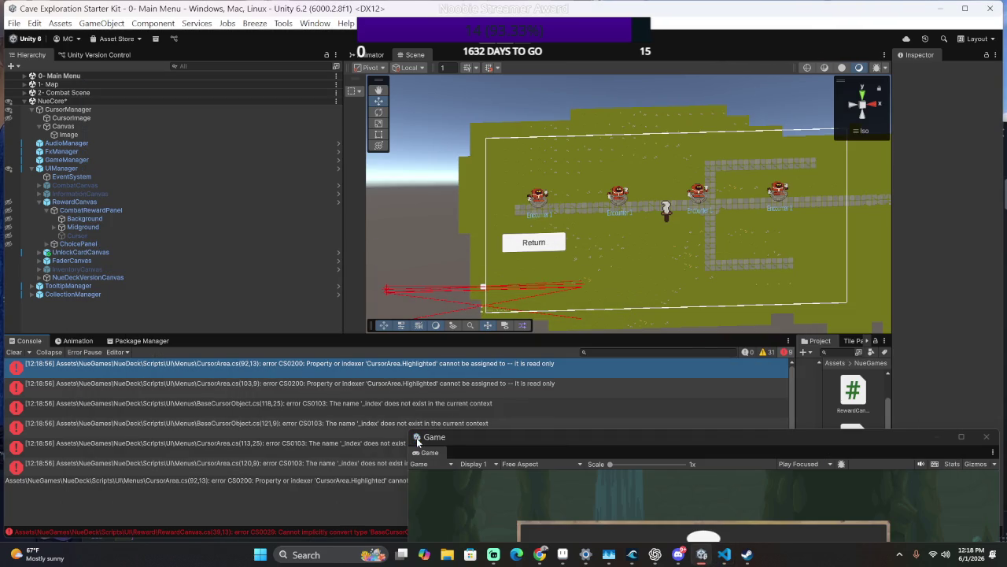
pyautogui.doubleClick(423, 364)
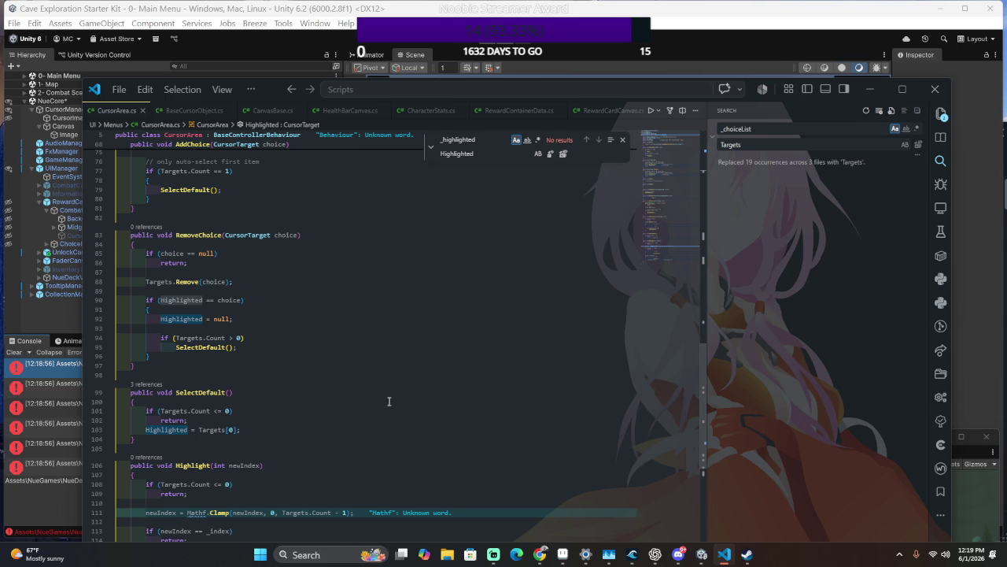
# Check Highlighted's definition, then replace SelectDefault's Highlighted = Targets[0] with Index = 0.
pyautogui.keyDown('ctrl'); pyautogui.click(188, 433); pyautogui.keyUp('ctrl')
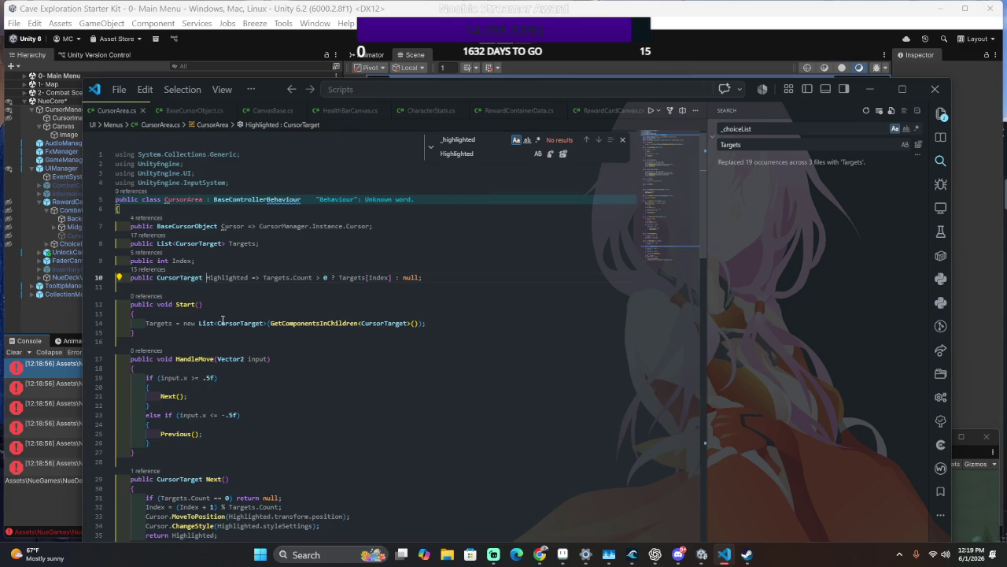
pyautogui.hotkey('alt', 'Left')
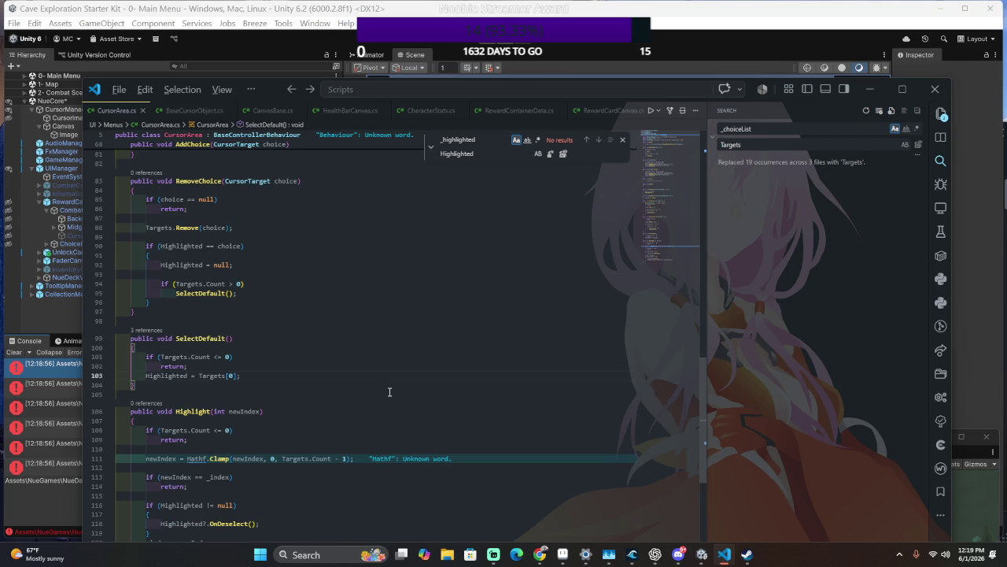
pyautogui.click(173, 375)
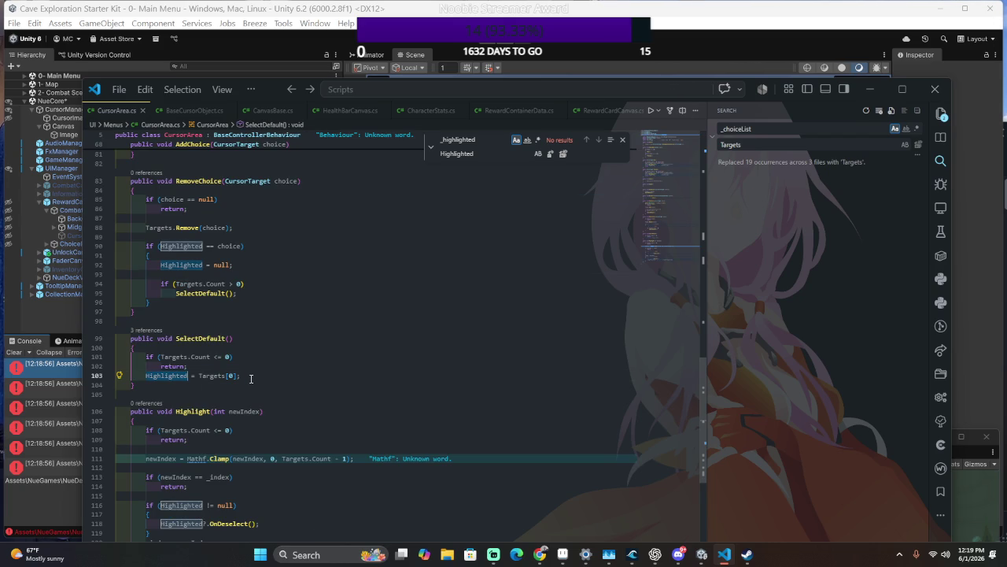
pyautogui.moveTo(189, 376); pyautogui.dragTo(365, 383)
pyautogui.press('BackSpace')
pyautogui.hotkey('ctrl', 'BackSpace')
pyautogui.write('Index = 0;')
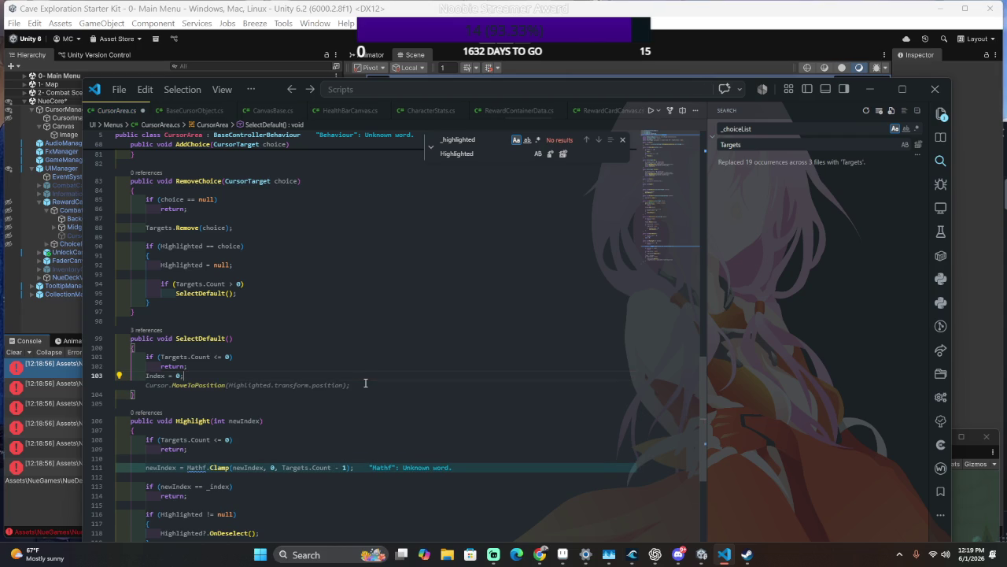
# Change Index to _index on line 103 and save CursorArea.cs.
pyautogui.scroll(-1, 296, 406)
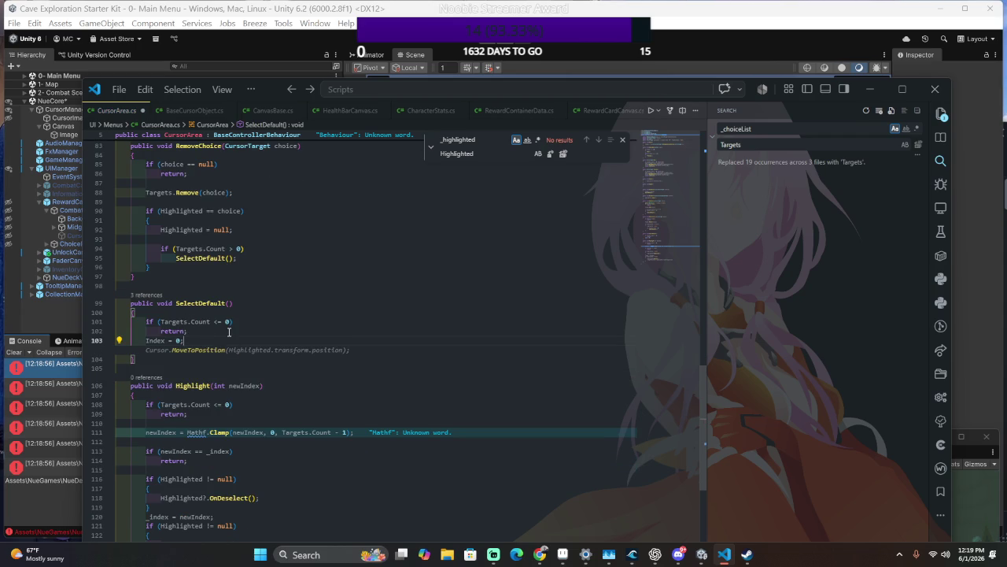
pyautogui.moveTo(236, 340); pyautogui.dragTo(232, 330)
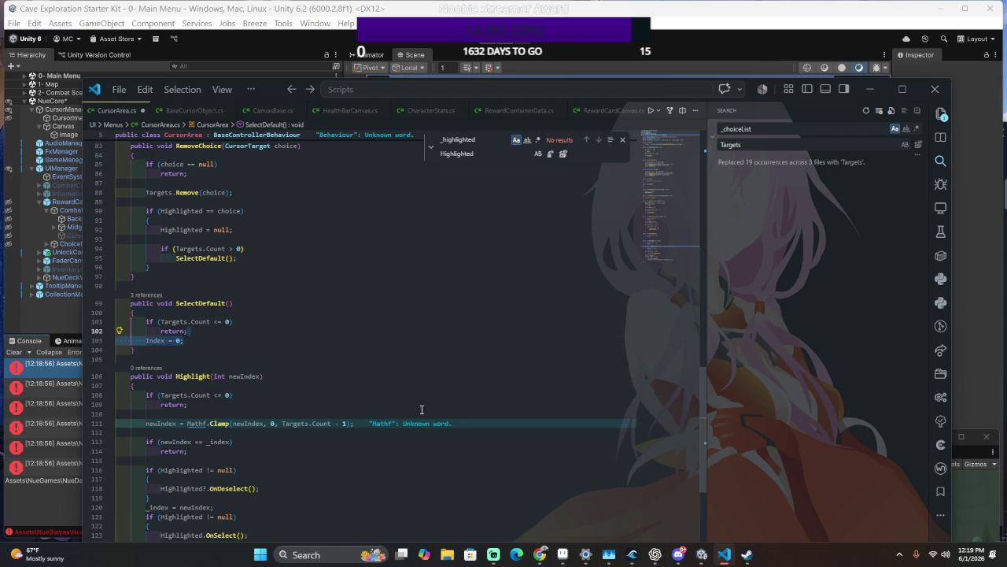
pyautogui.scroll(-5, 421, 409)
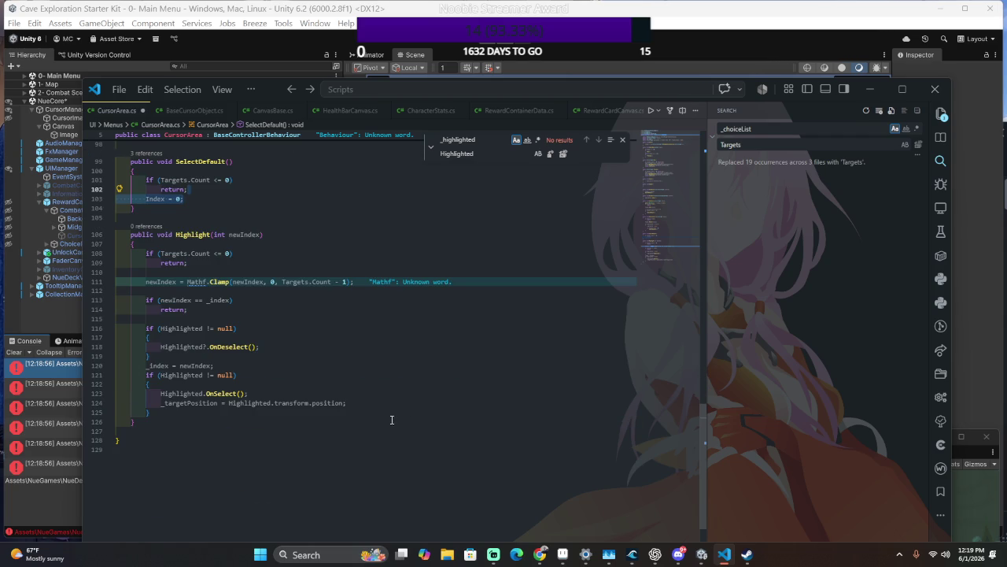
pyautogui.click(287, 362)
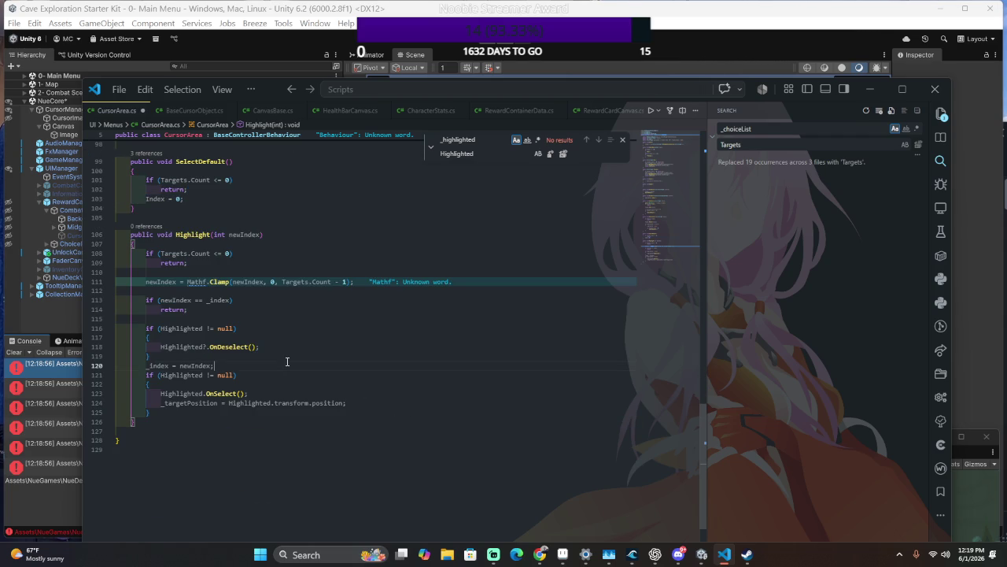
pyautogui.scroll(4, 285, 361)
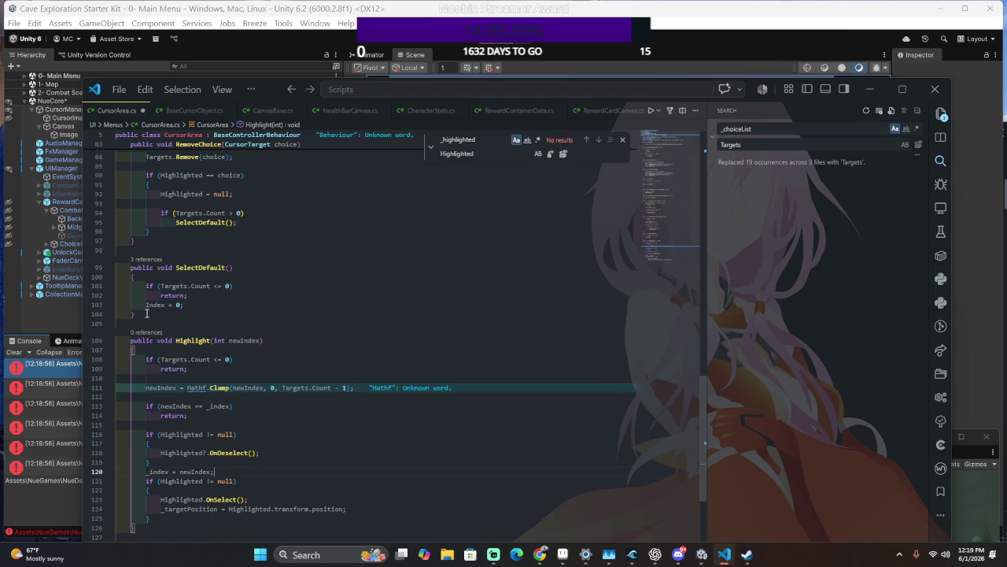
pyautogui.scroll(2, 154, 318)
pyautogui.doubleClick(155, 339)
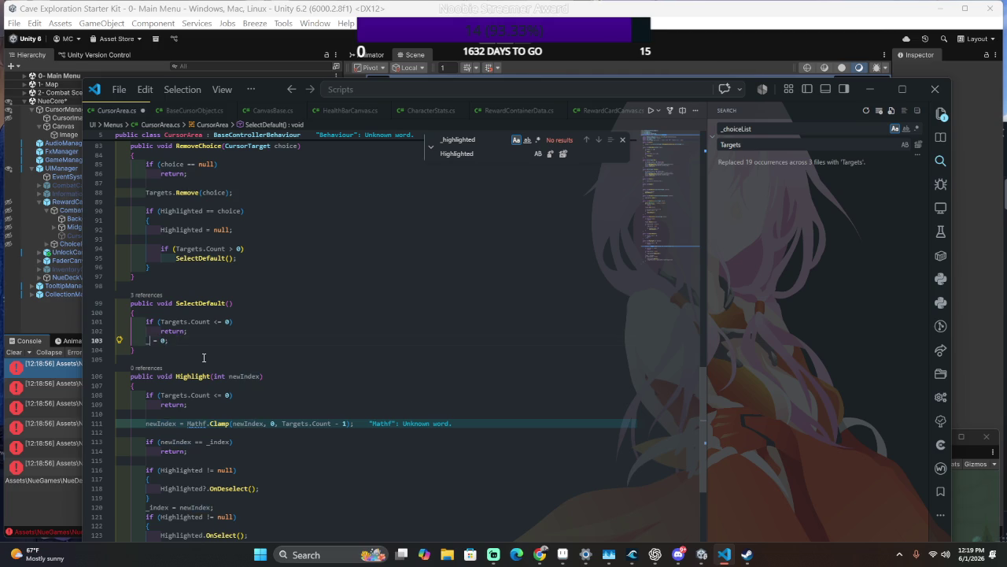
pyautogui.write('_index')
pyautogui.hotkey('ctrl', 's')
# Inspect Highlight's null check and OnSelect call, then return to Unity to recompile.
pyautogui.scroll(-3, 320, 403)
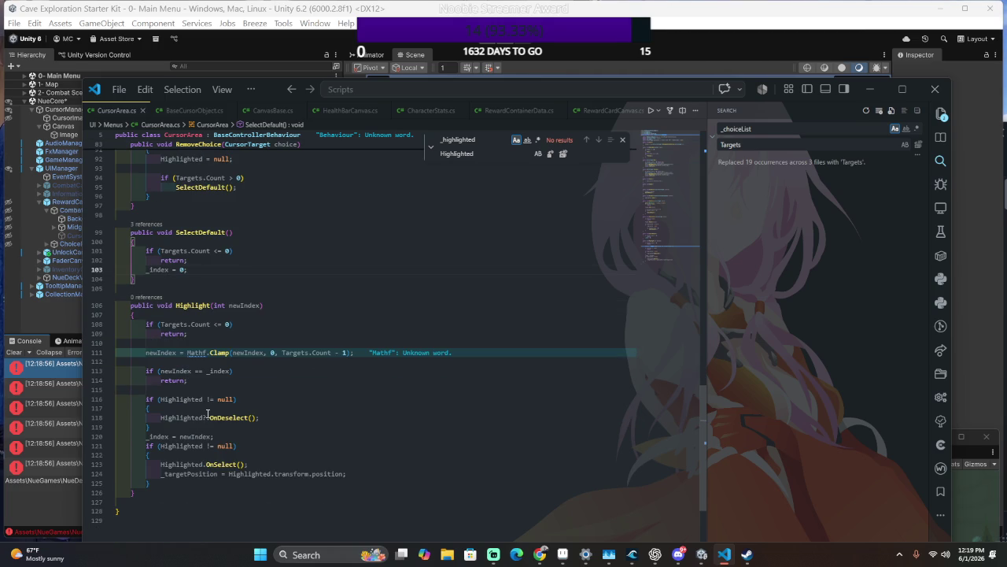
pyautogui.click(276, 459)
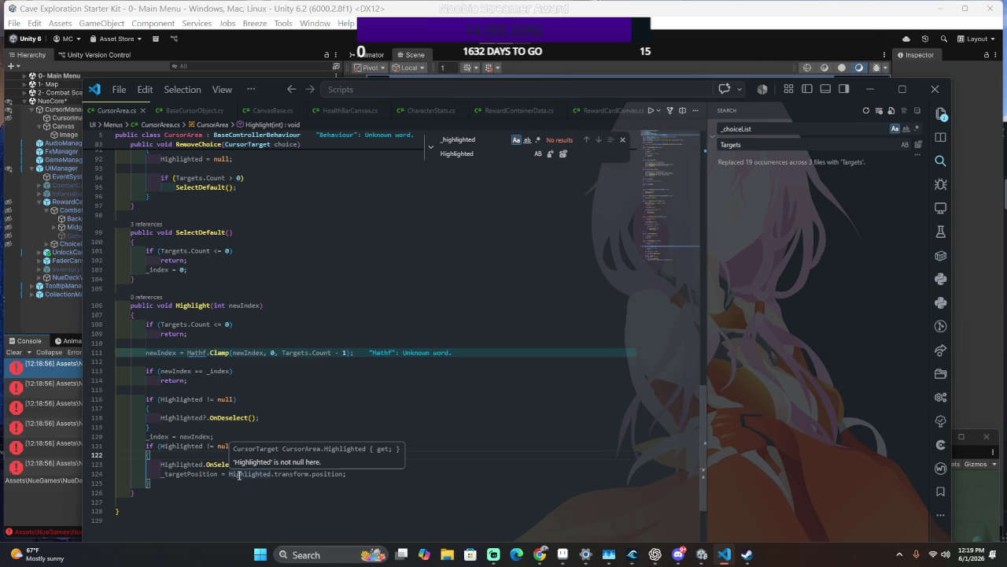
pyautogui.click(217, 463)
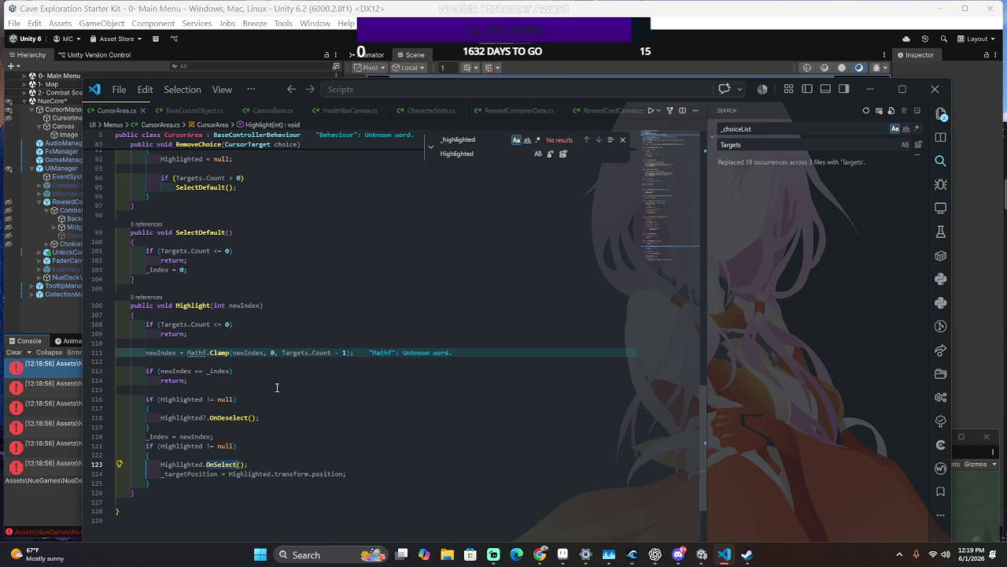
pyautogui.click(251, 459)
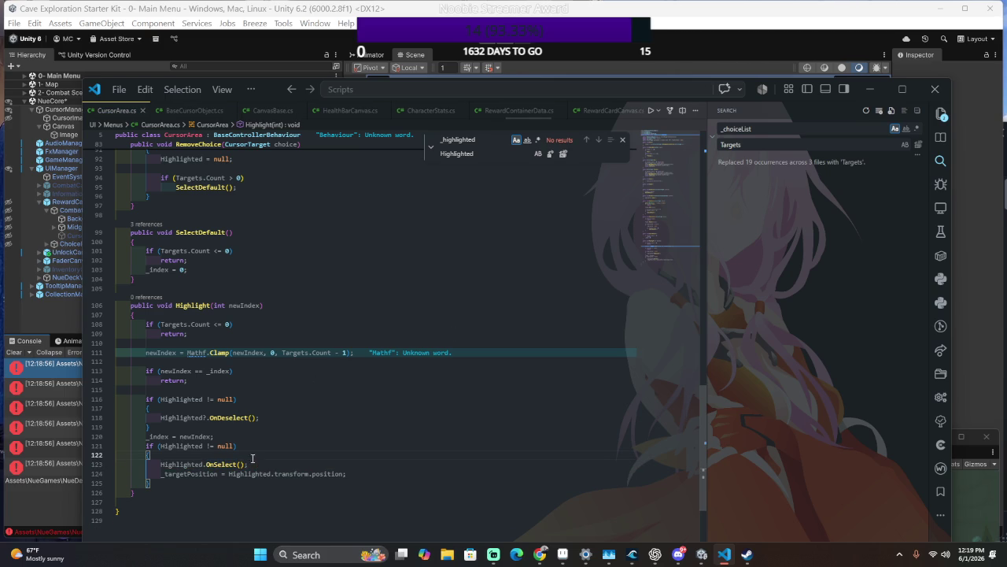
pyautogui.press('Up')
pyautogui.press('Up')
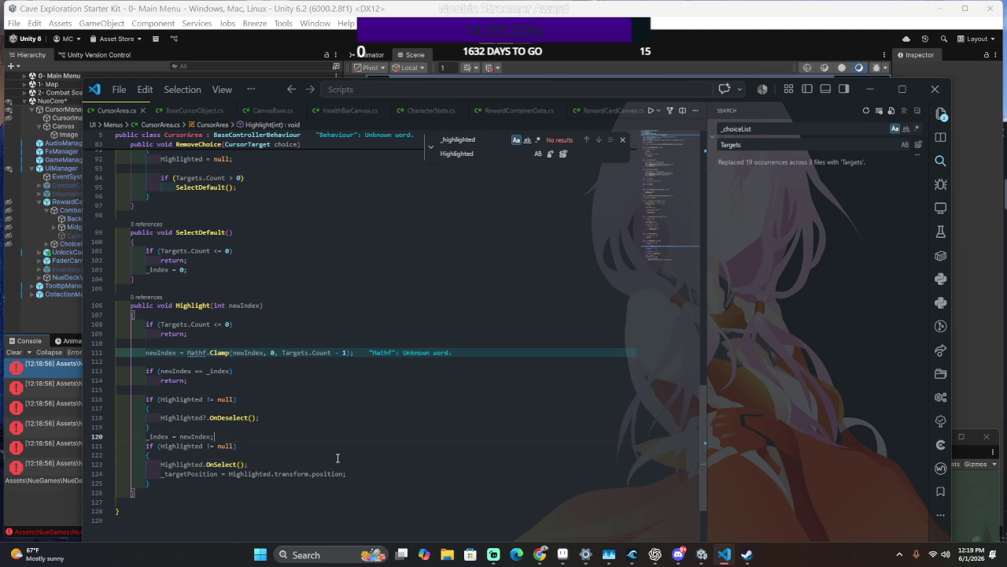
pyautogui.hotkey('alt', 'Tab')
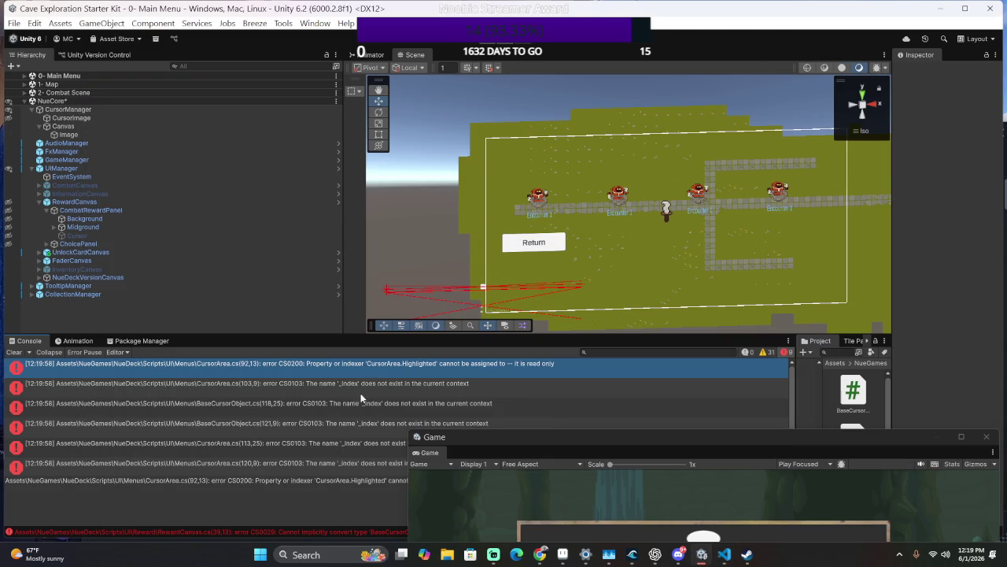
# Search CursorArea.cs for 'Highlighted =' and delete the Highlighted = null line in RemoveChoice.
pyautogui.hotkey('alt', 'Tab')
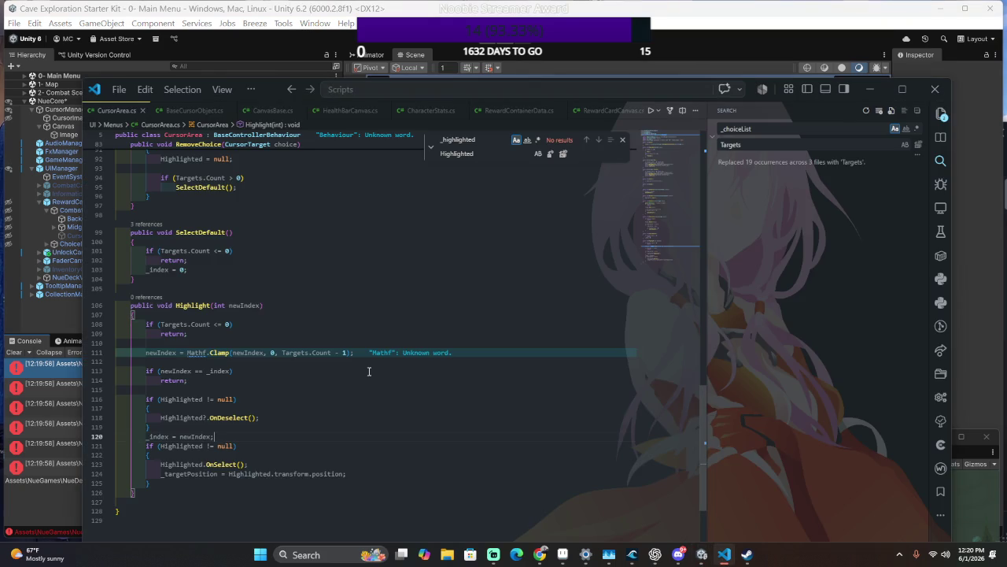
pyautogui.write('Gufg')
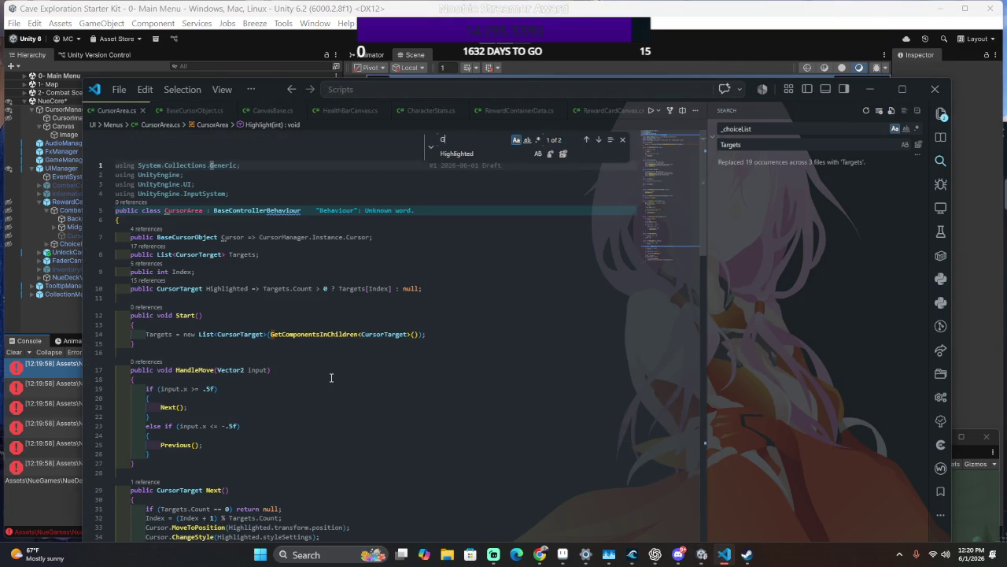
pyautogui.press('BackSpace')
pyautogui.press('BackSpace')
pyautogui.press('BackSpace')
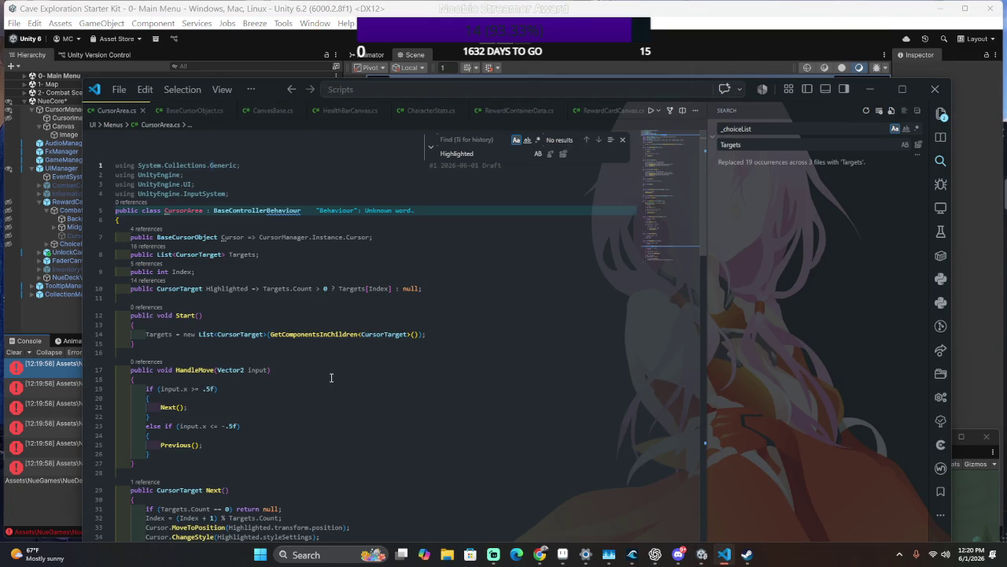
pyautogui.press('BackSpace')
pyautogui.write('Hi')
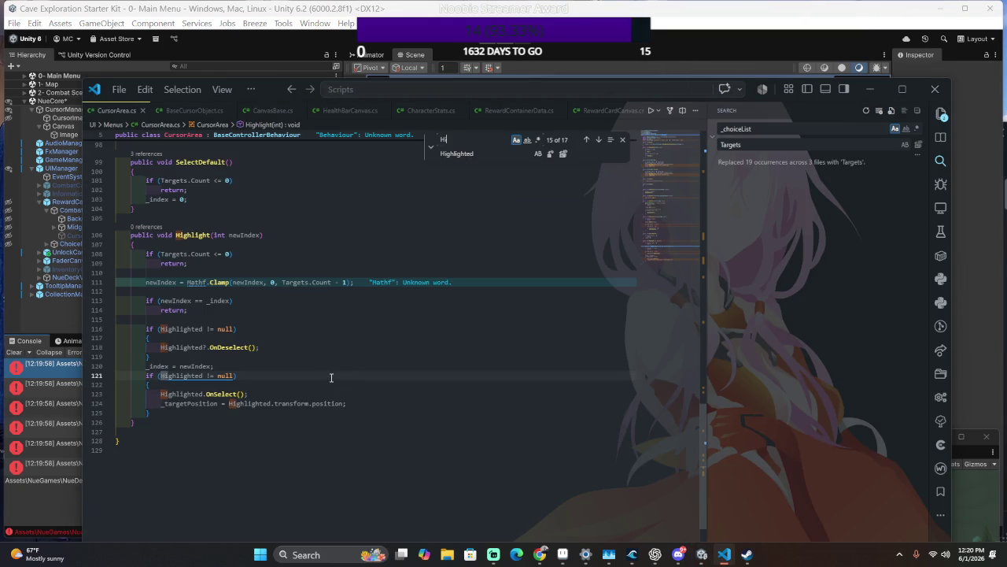
pyautogui.write('ghlighted')
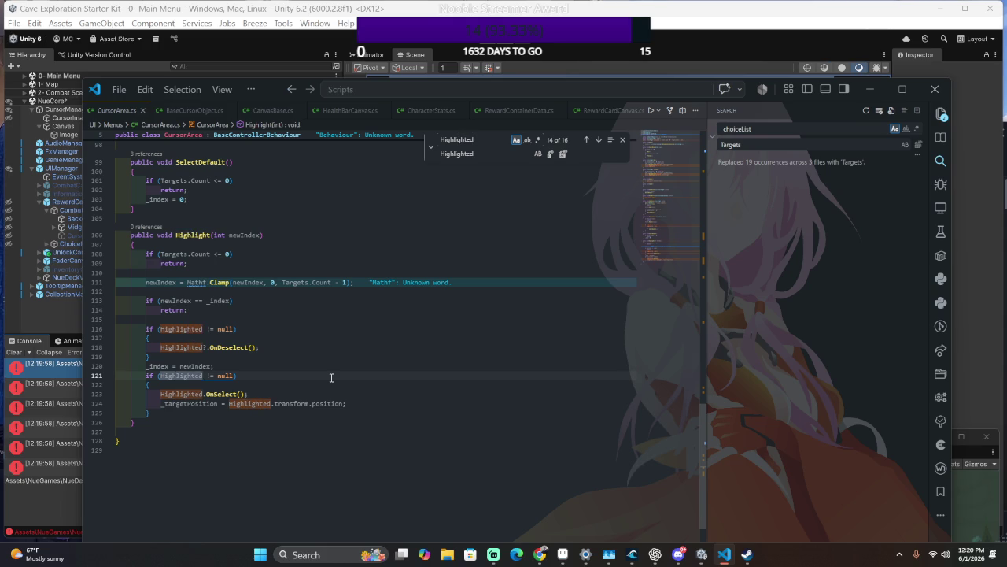
pyautogui.write(' =')
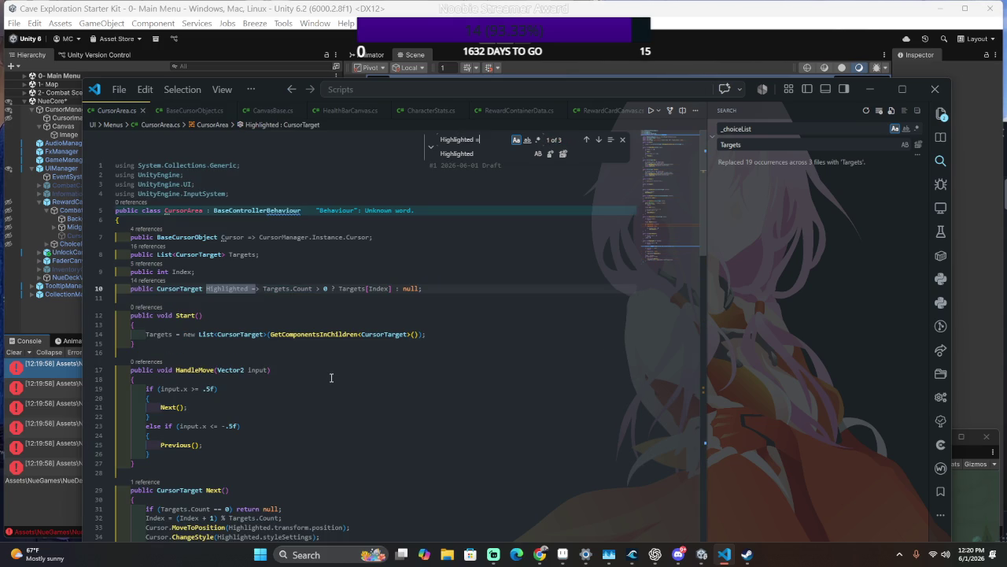
pyautogui.press('Return')
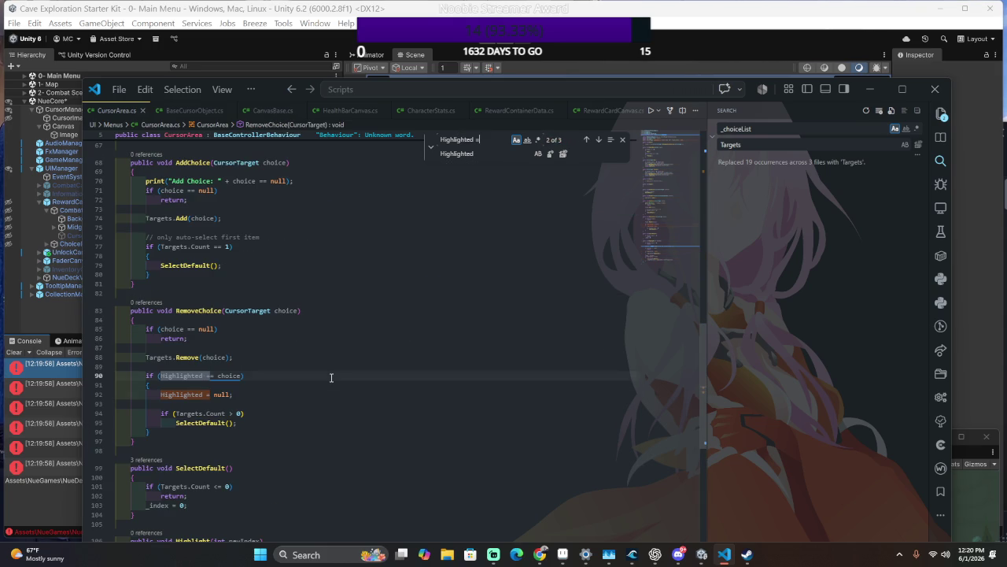
pyautogui.press('Return')
pyautogui.click(309, 393)
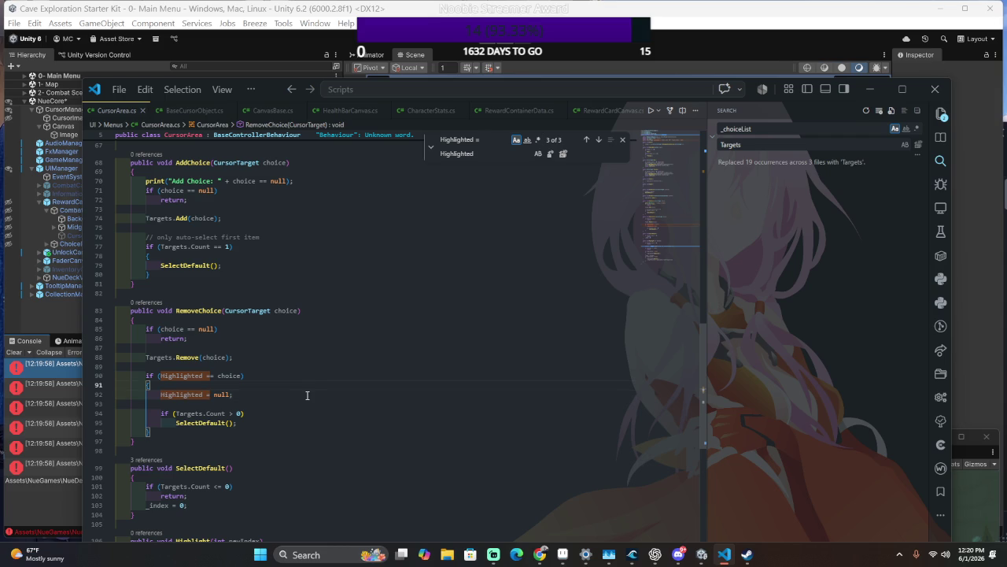
pyautogui.hotkey('ctrl', 'shift', 'k')
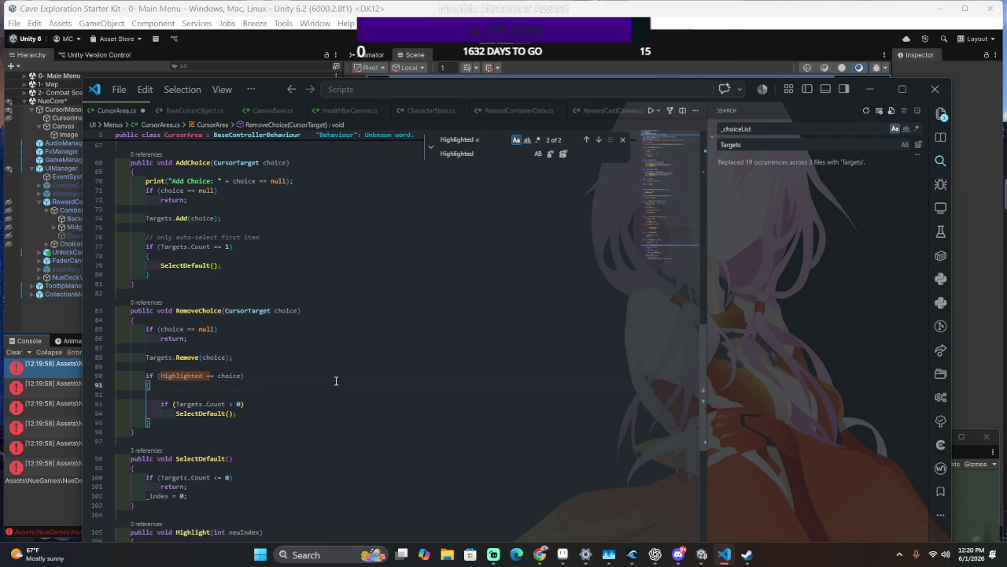
pyautogui.press('BackSpace')
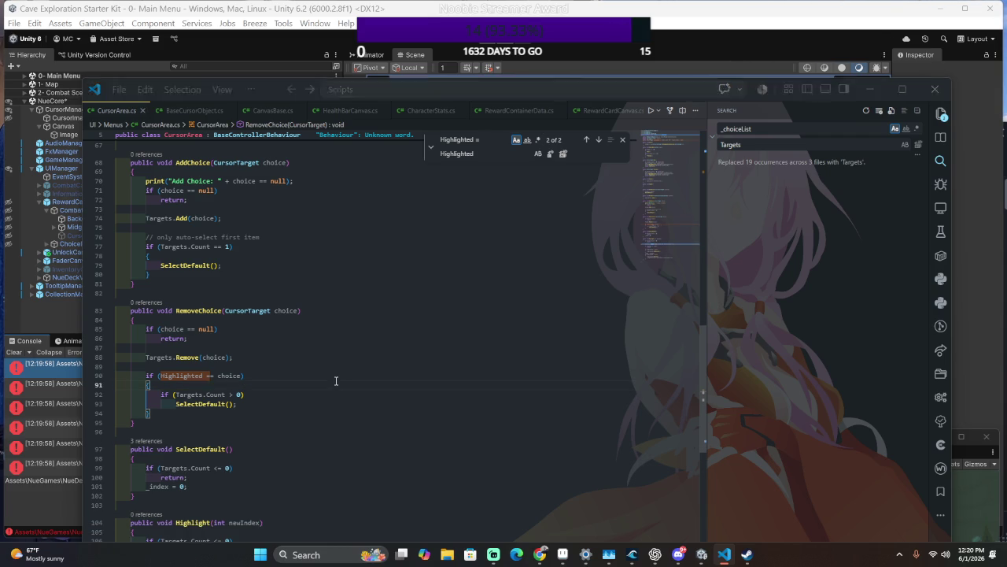
pyautogui.hotkey('alt', 'Tab')
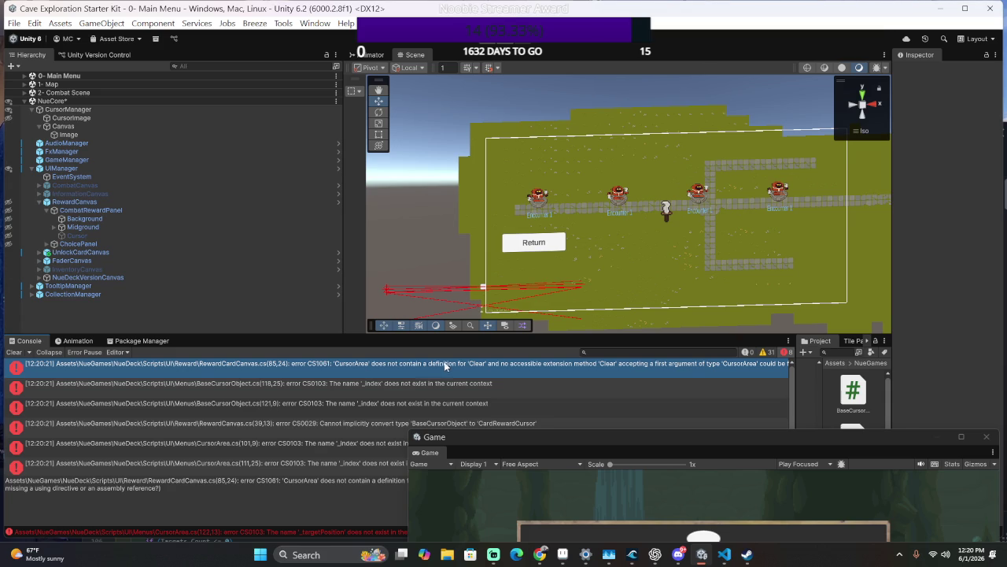
# Inspect the BaseCursorObject.cs error about _index not existing in the current context.
pyautogui.click(393, 383)
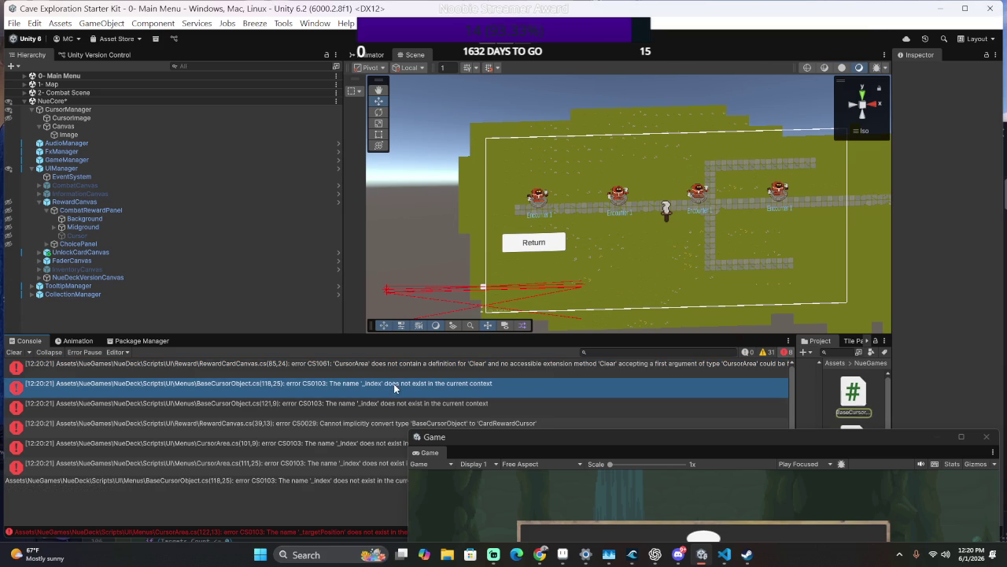
pyautogui.scroll(-2, 425, 378)
# Replace the three remaining _index references in CursorArea.cs with Index.
pyautogui.doubleClick(425, 378)
pyautogui.write('_ind')
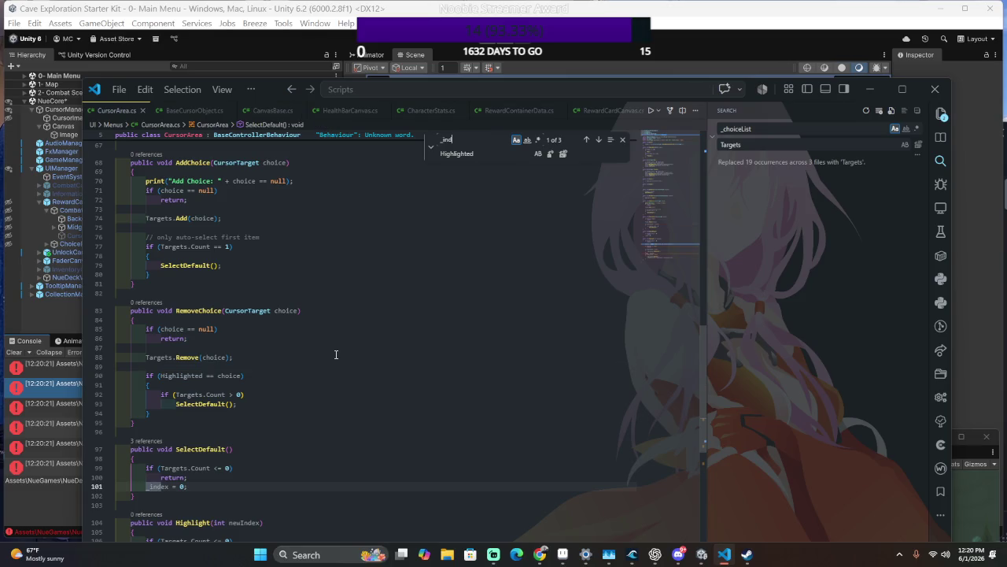
pyautogui.write('ex')
pyautogui.click(431, 140)
pyautogui.click(432, 141)
pyautogui.press('BackSpace')
pyautogui.write('Index')
pyautogui.click(550, 154)
pyautogui.click(550, 155)
pyautogui.click(550, 154)
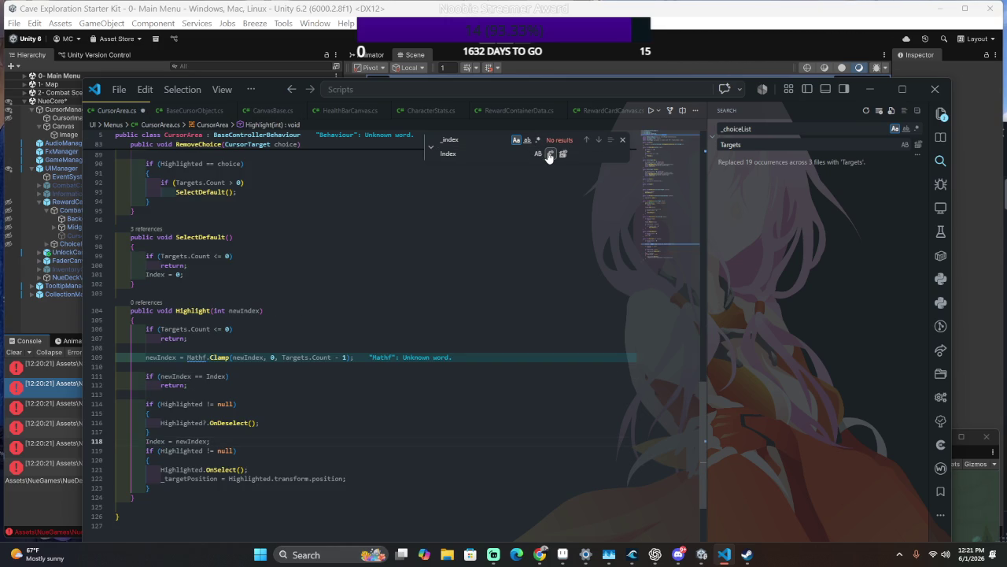
# Let Unity recompile the scripts, then return to CursorArea.cs in the editor.
pyautogui.scroll(10, 517, 341)
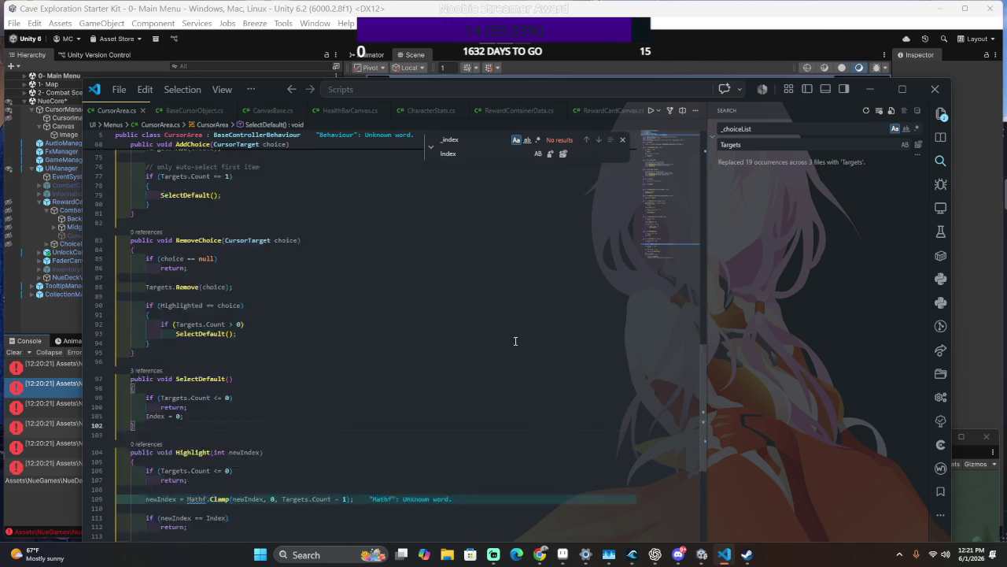
pyautogui.hotkey('alt', 'Tab')
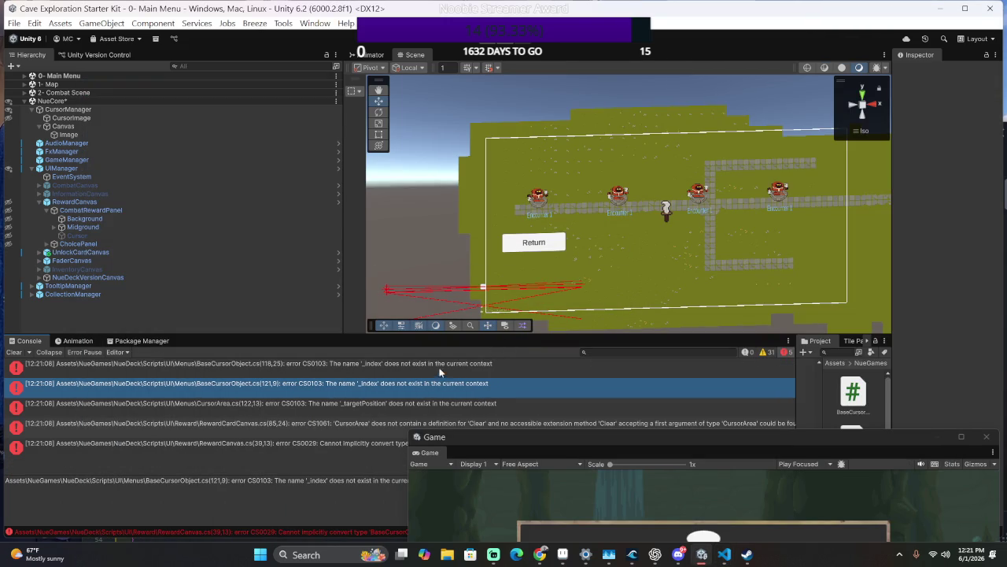
pyautogui.hotkey('alt', 'Tab')
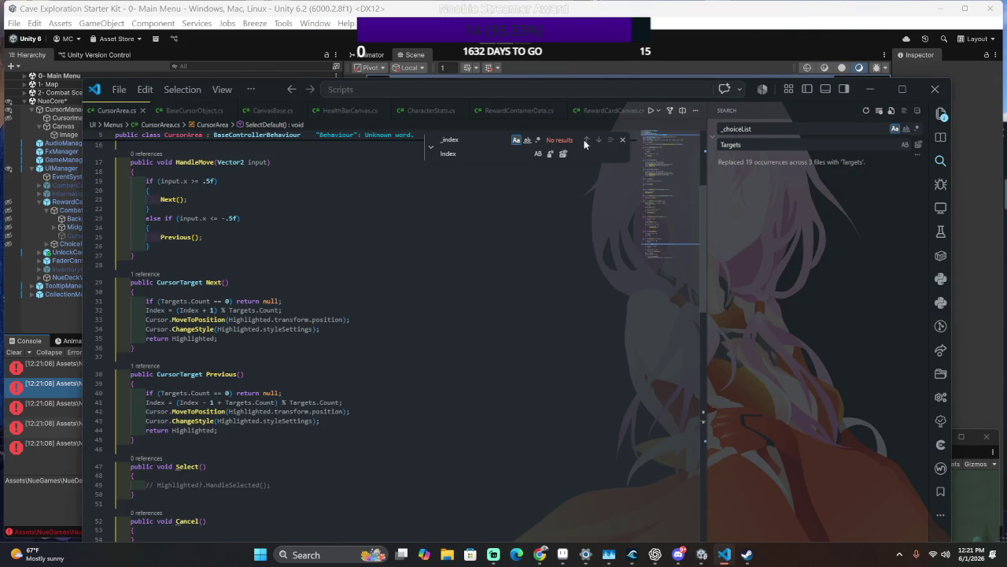
pyautogui.click(380, 208)
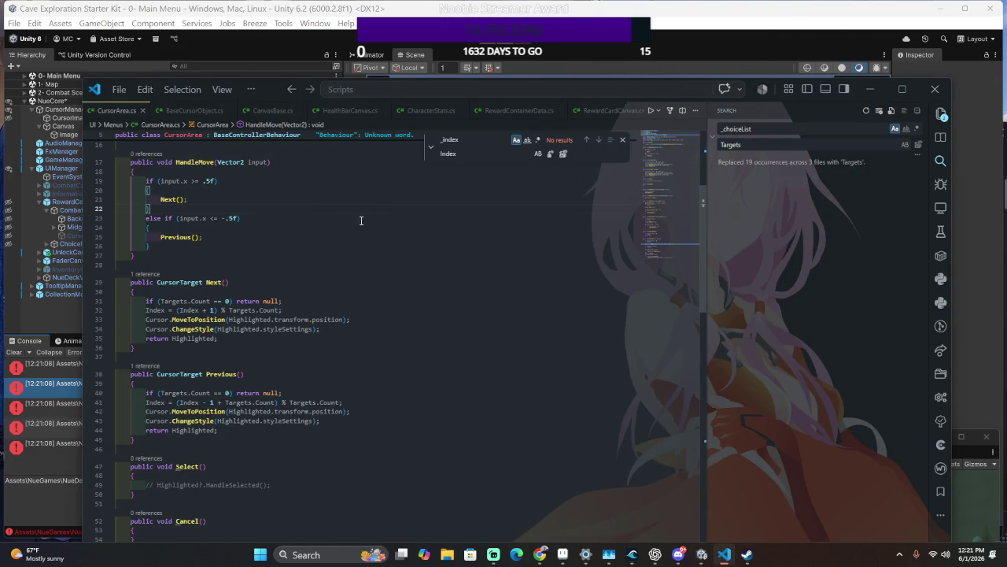
pyautogui.hotkey('ctrl', 'p')
# Open BaseCursorObject.cs and remove _index from the comparison in Highlight.
pyautogui.write('BaseCursor')
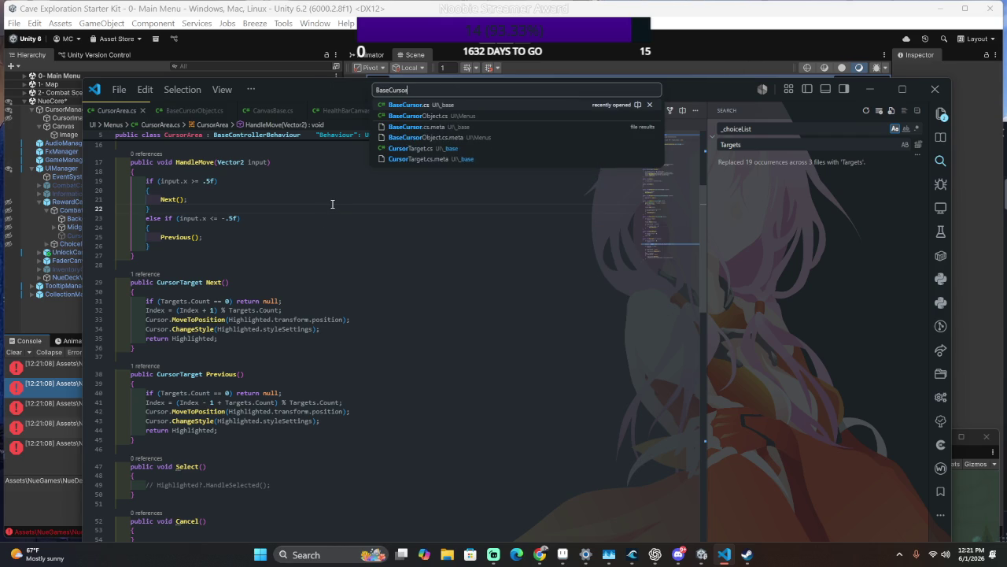
pyautogui.press('Down')
pyautogui.press('Return')
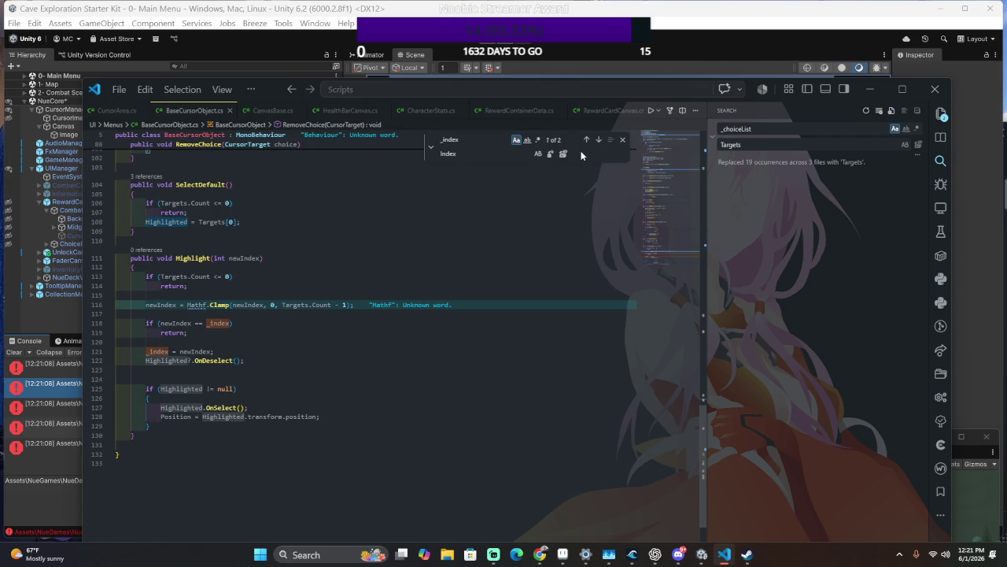
pyautogui.click(598, 139)
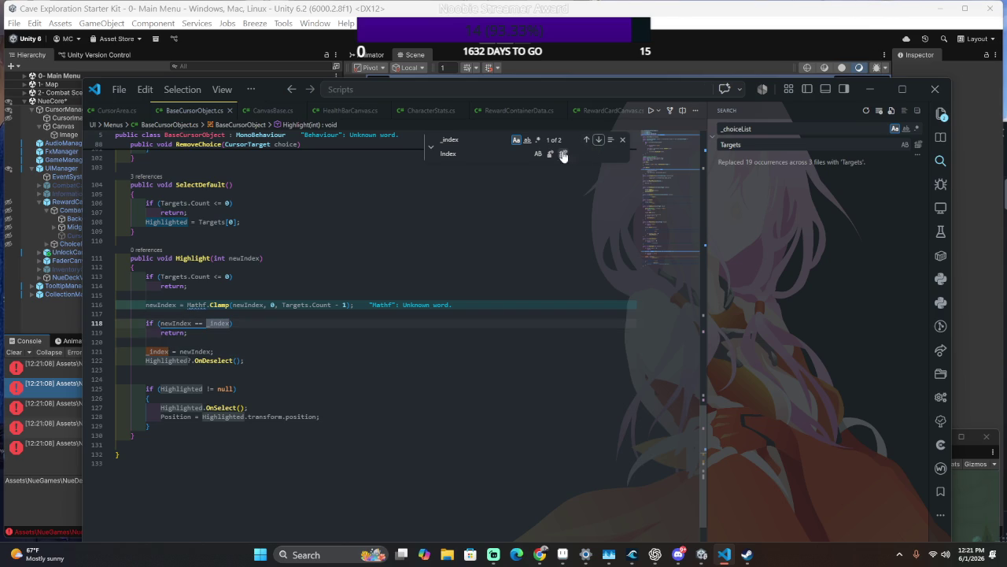
pyautogui.press('BackSpace')
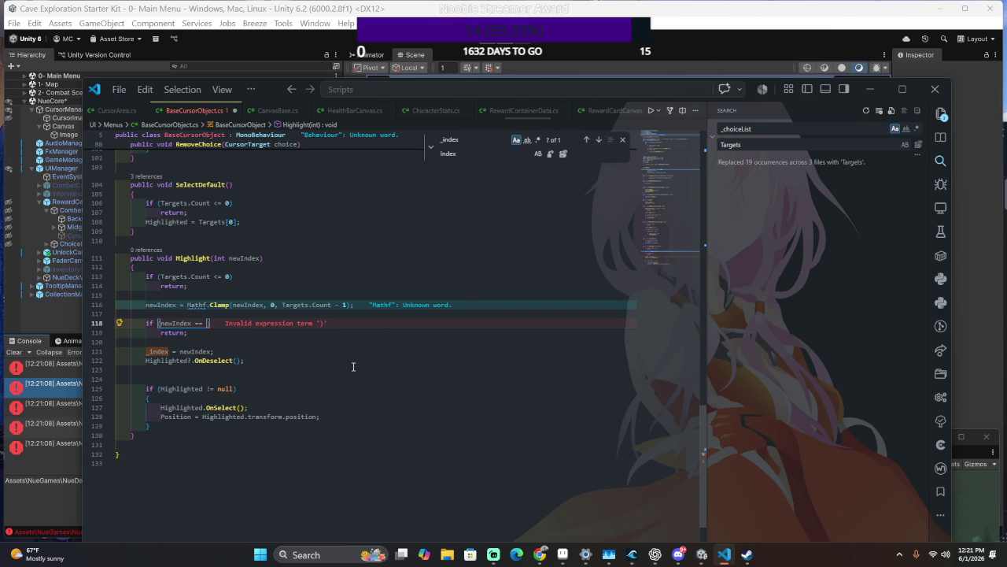
# Use CurrentArea.Index for both the comparison and assignment in Highlight.
pyautogui.scroll(15, 358, 366)
pyautogui.scroll(10, 347, 364)
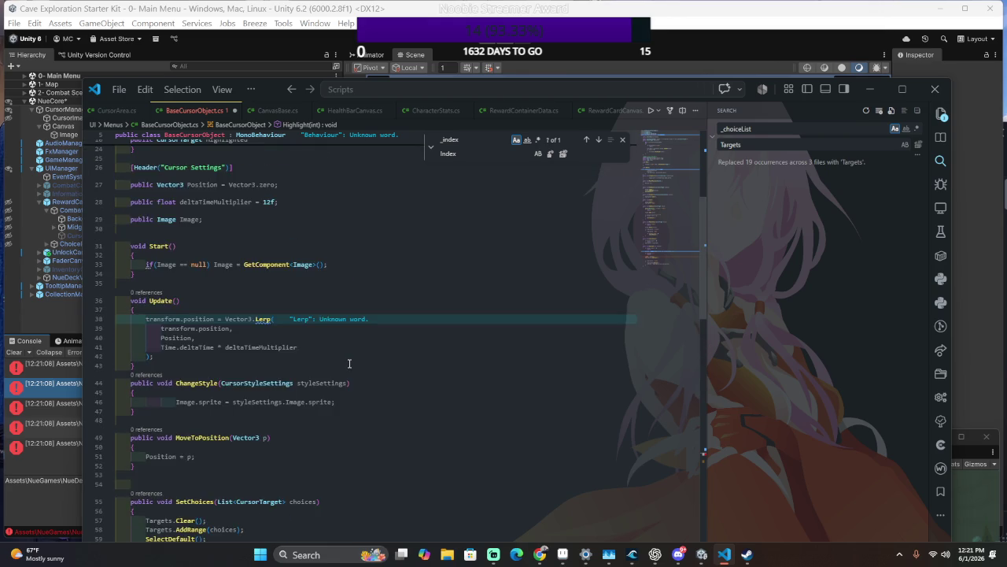
pyautogui.scroll(3, 345, 355)
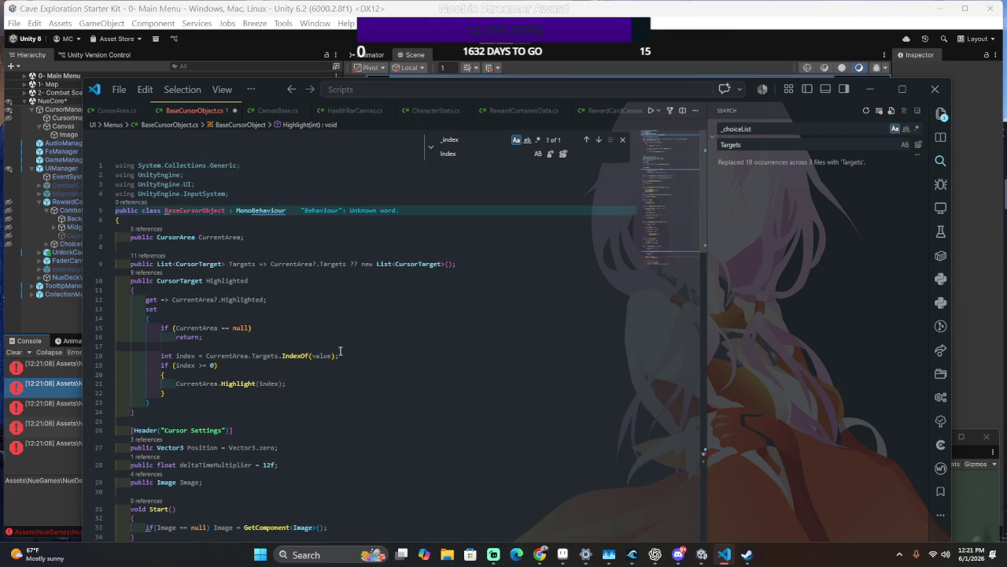
pyautogui.scroll(-15, 340, 351)
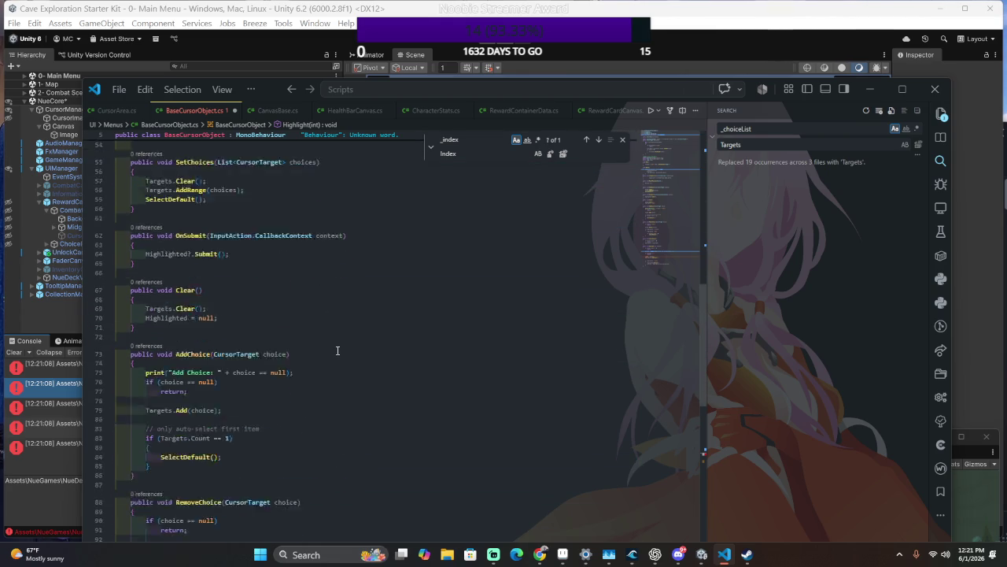
pyautogui.scroll(-8, 338, 350)
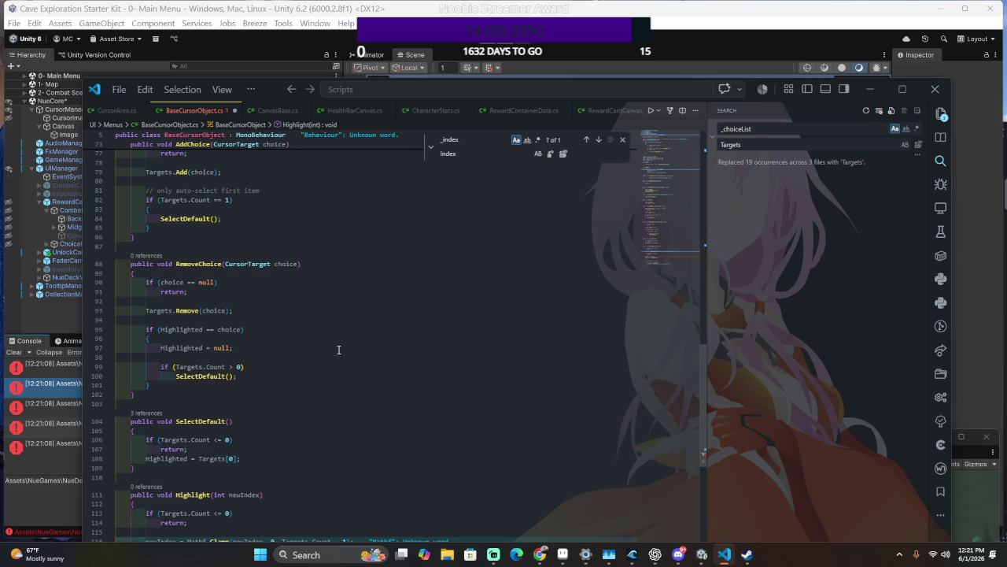
pyautogui.click(586, 139)
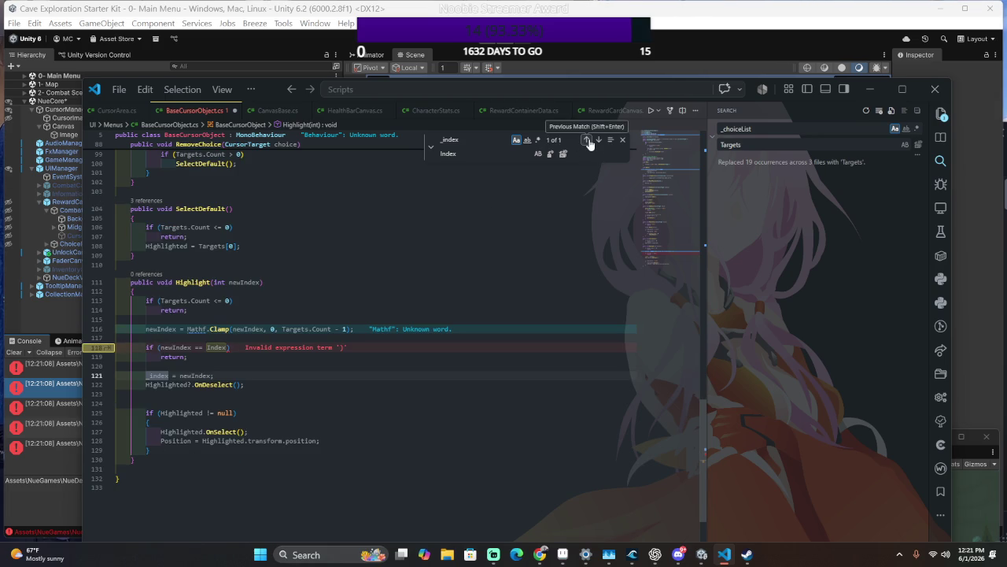
pyautogui.doubleClick(212, 347)
pyautogui.write('Cur')
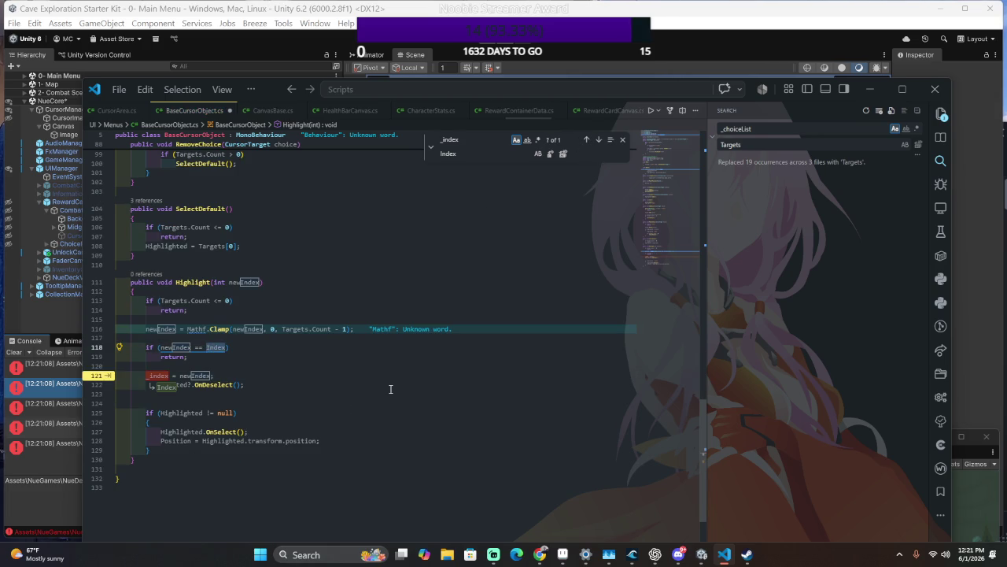
pyautogui.write('rentArea.Index')
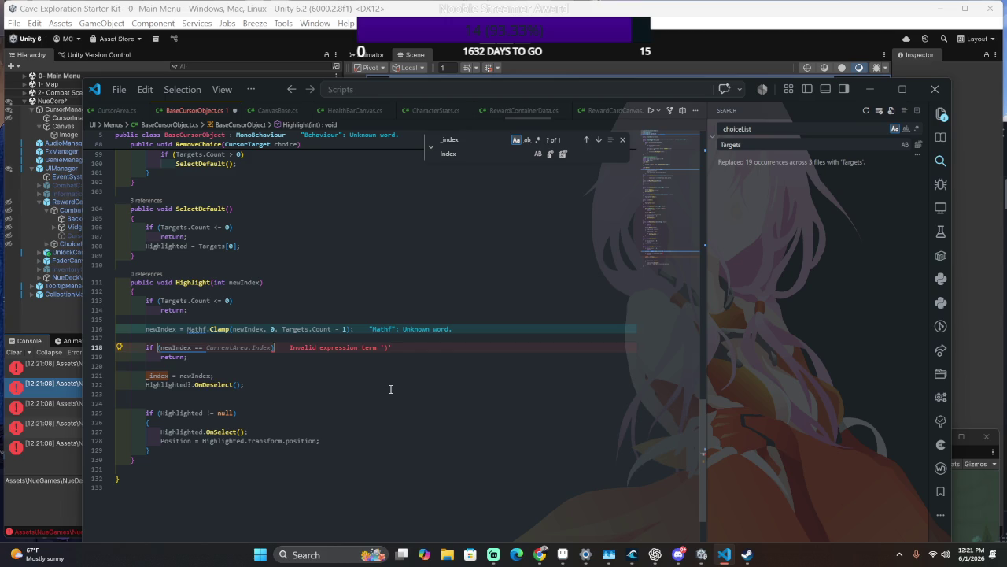
pyautogui.press('Tab')
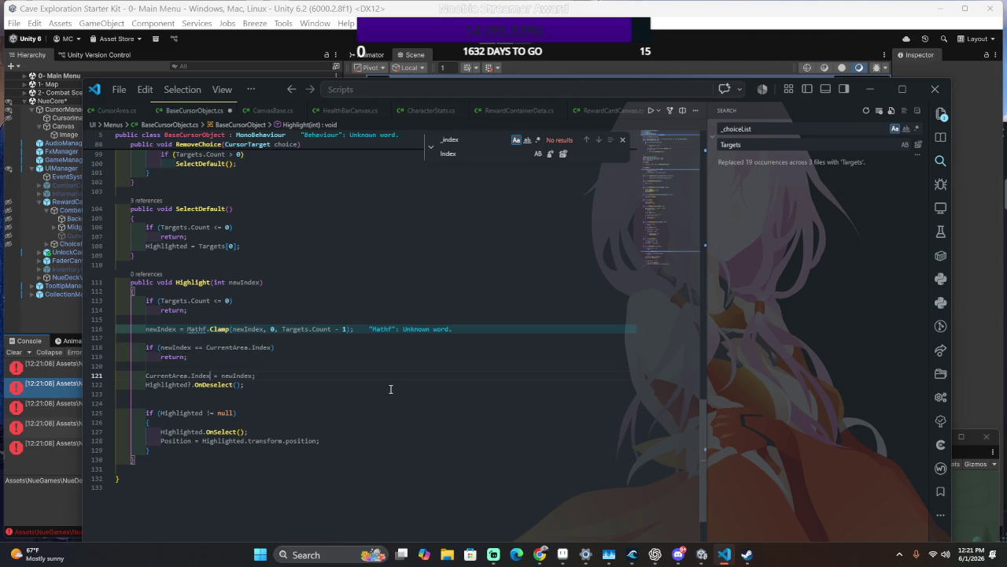
pyautogui.click(339, 454)
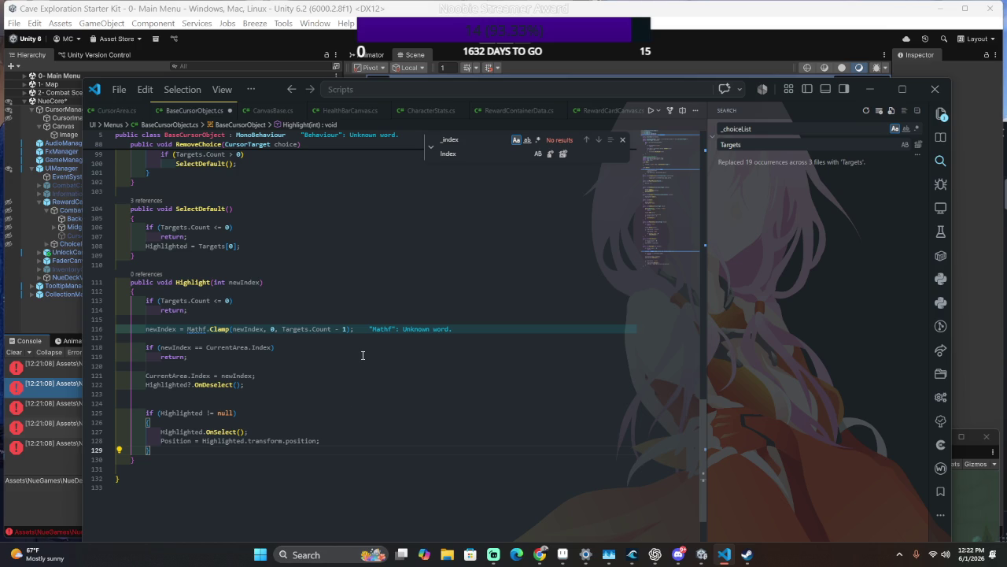
# Scroll through BaseCursorObject.cs to review its code.
pyautogui.scroll(1, 362, 355)
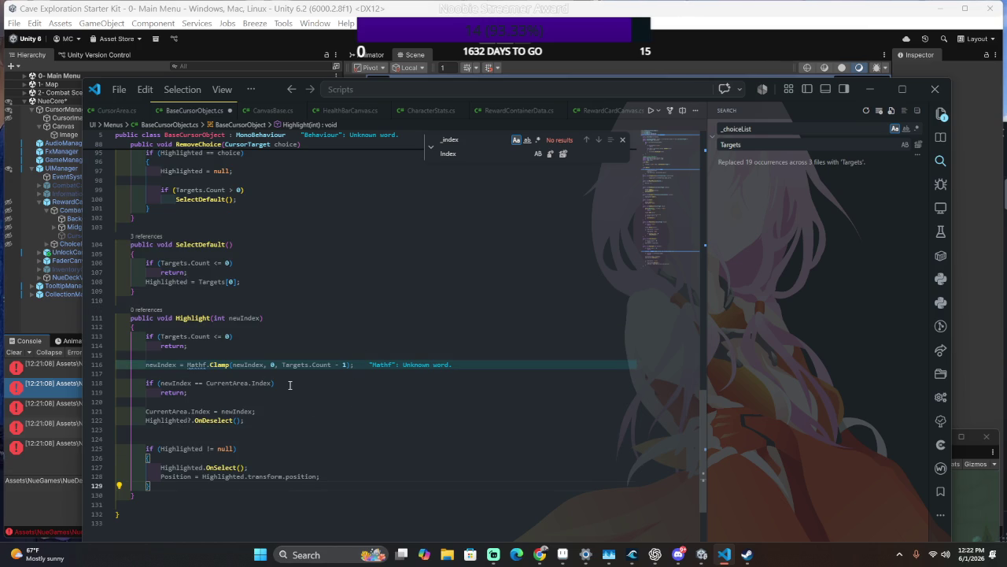
pyautogui.scroll(6, 290, 385)
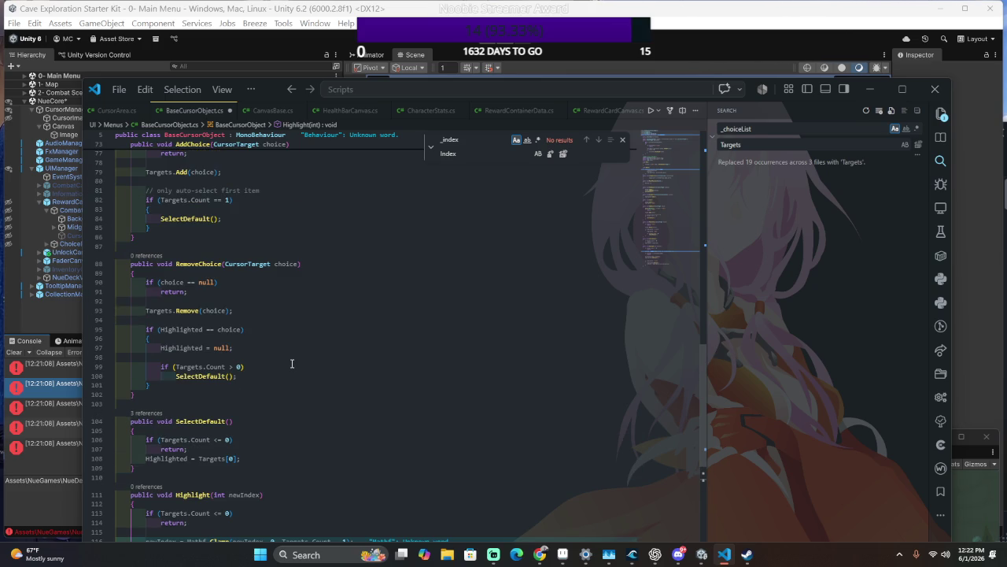
pyautogui.scroll(-7, 287, 359)
pyautogui.scroll(-4, 277, 354)
pyautogui.hotkey('alt', 'Tab')
pyautogui.hotkey('alt', 'Tab')
pyautogui.click(353, 354)
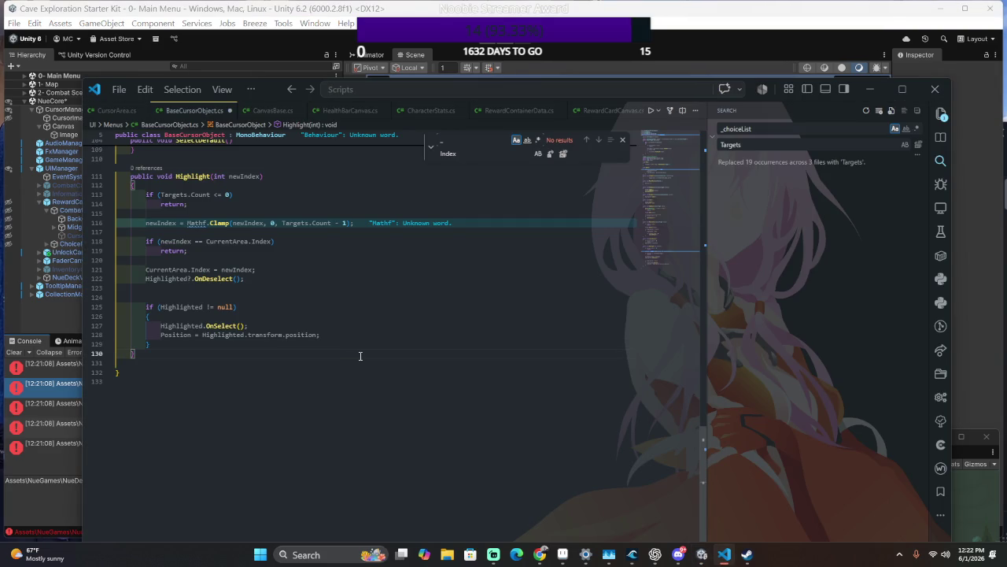
# Search BaseCursorObject.cs for 'Index' and step through every match.
pyautogui.hotkey('ctrl', 'f')
pyautogui.write('I')
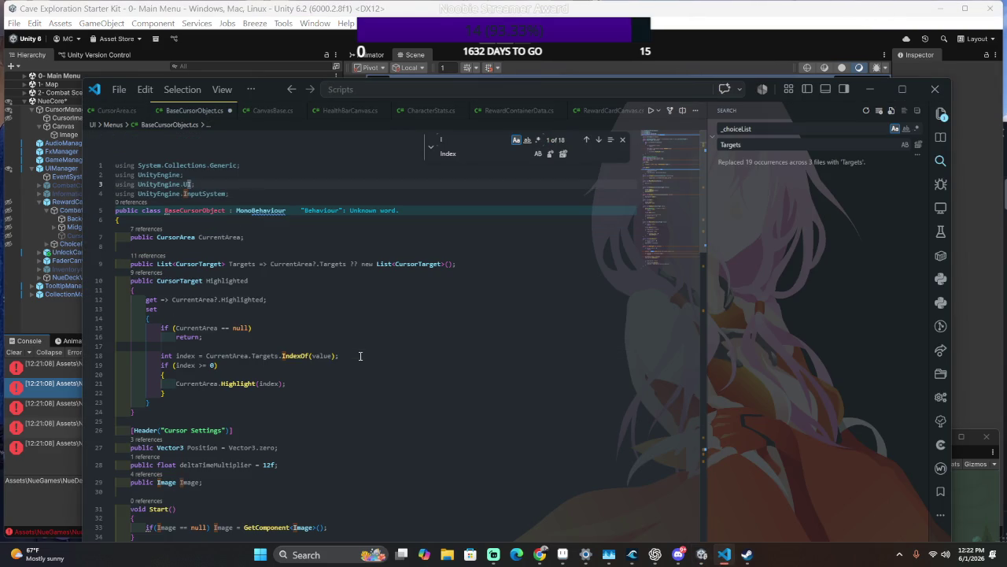
pyautogui.write('ndex')
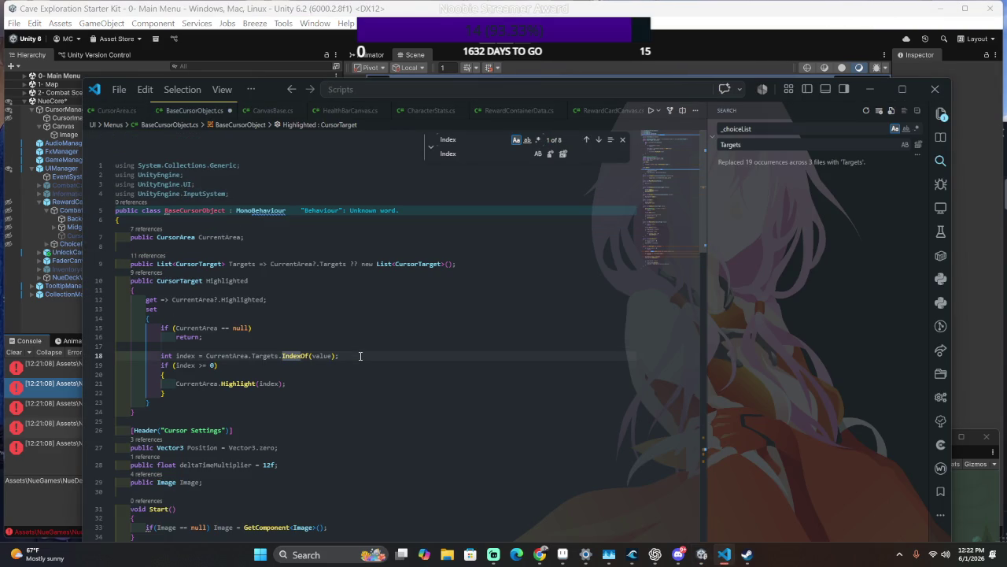
pyautogui.press('Return')
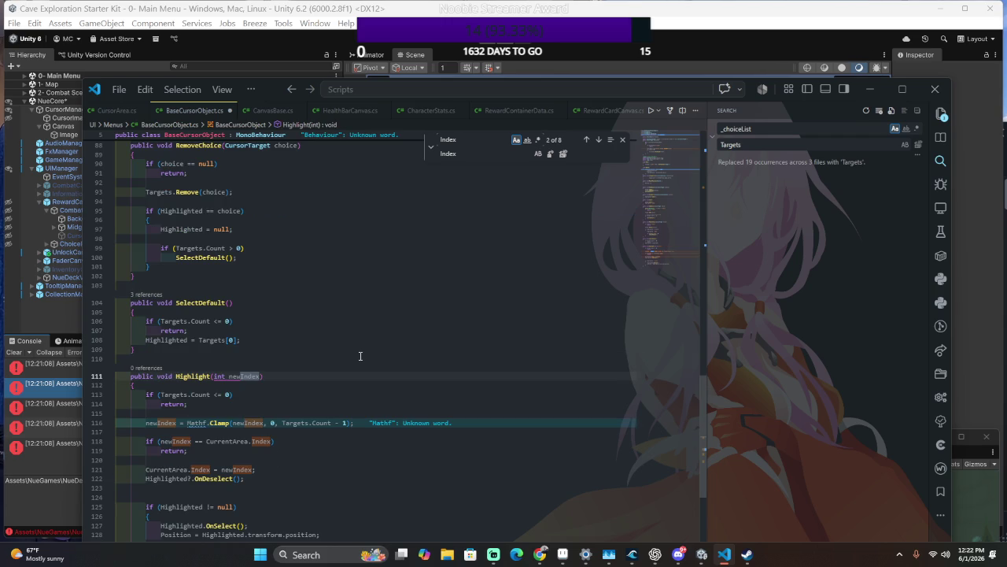
pyautogui.press('Return')
pyautogui.press('Return')
pyautogui.press('Return')
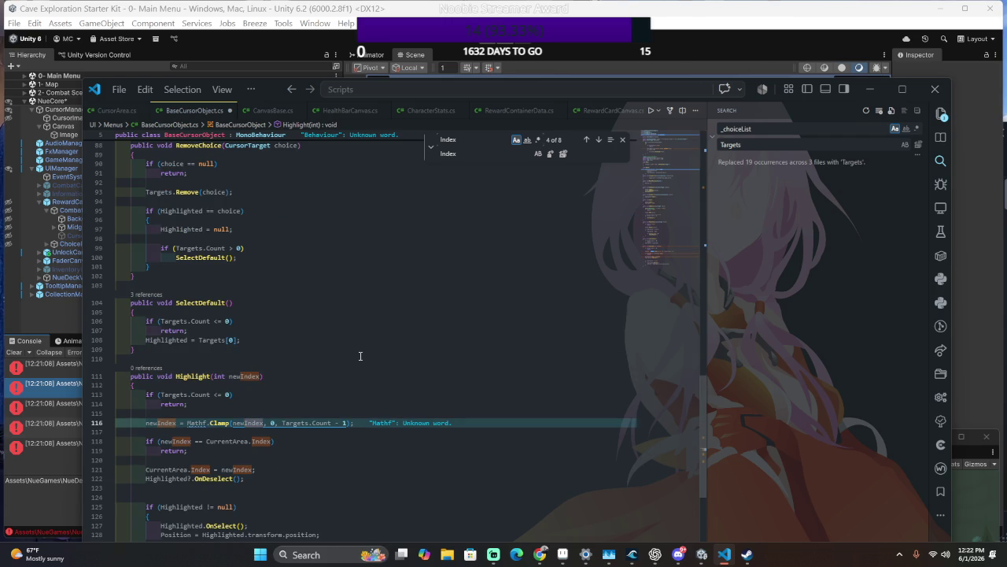
pyautogui.press('Return')
pyautogui.press('Return')
pyautogui.press('Return')
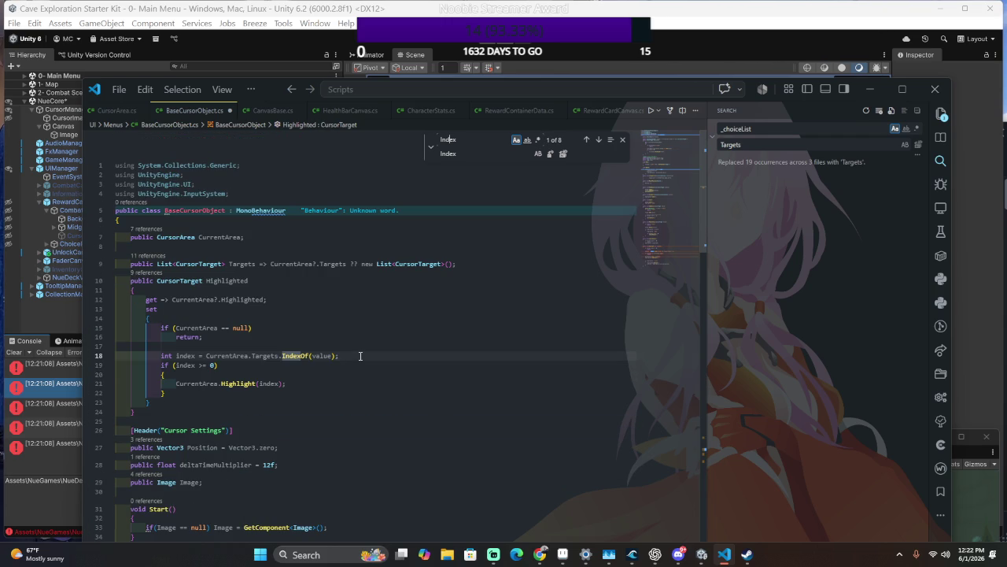
# Search for '_index', then return to Unity's compile errors.
pyautogui.write('_index')
pyautogui.press('Home')
pyautogui.press('Delete')
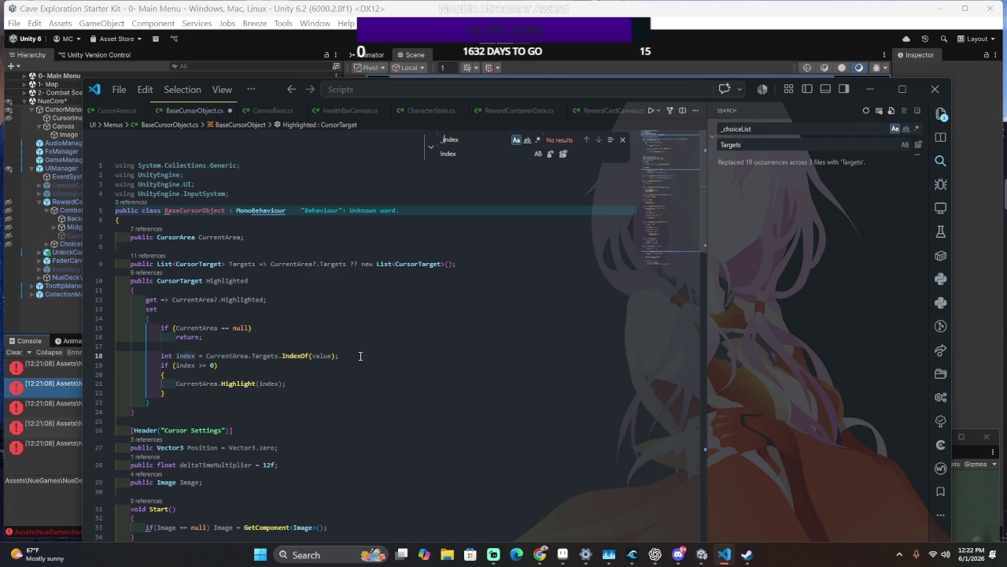
pyautogui.click(40, 390)
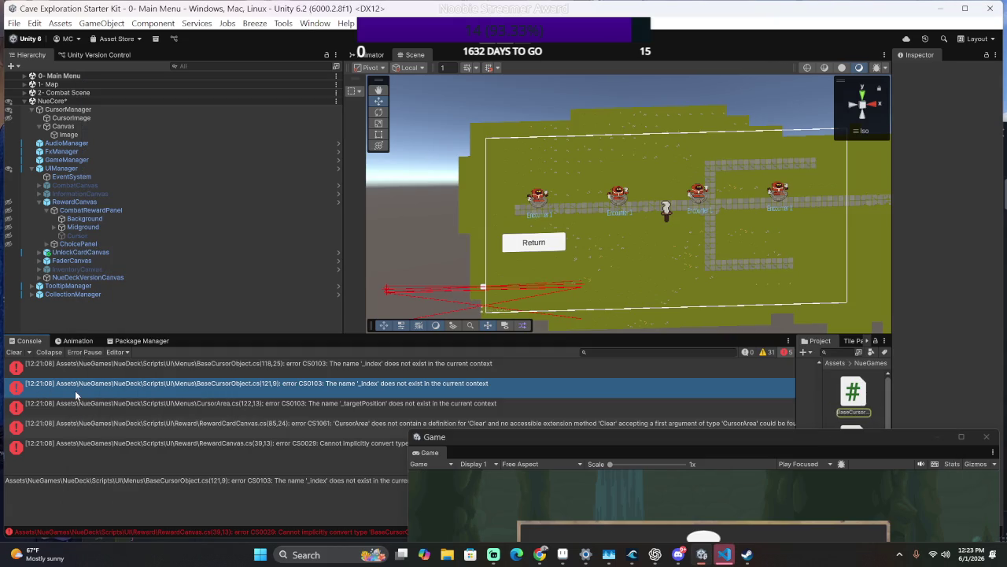
# Open BaseCursorObject.cs from the _index error and look up its Index references.
pyautogui.doubleClick(74, 390)
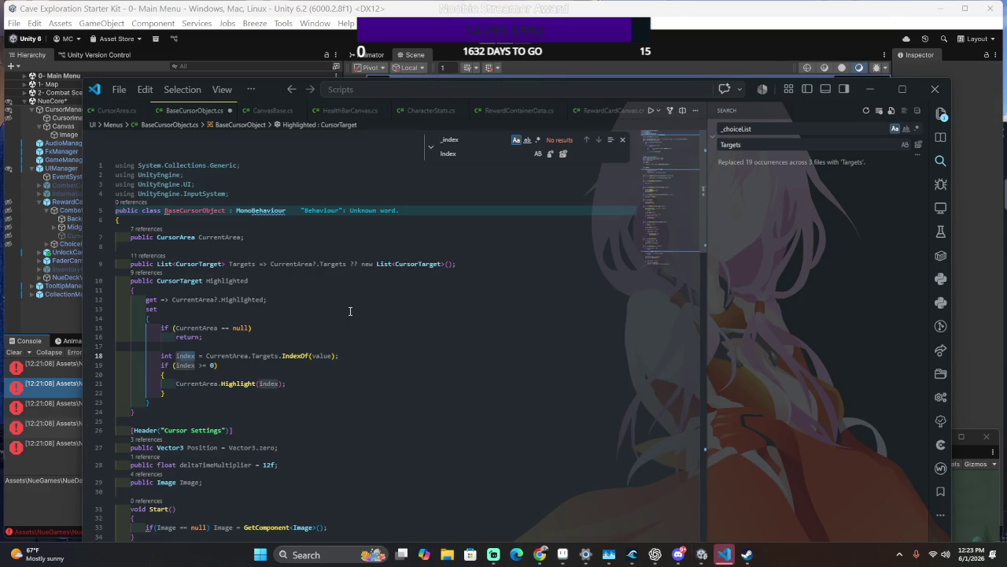
pyautogui.click(598, 140)
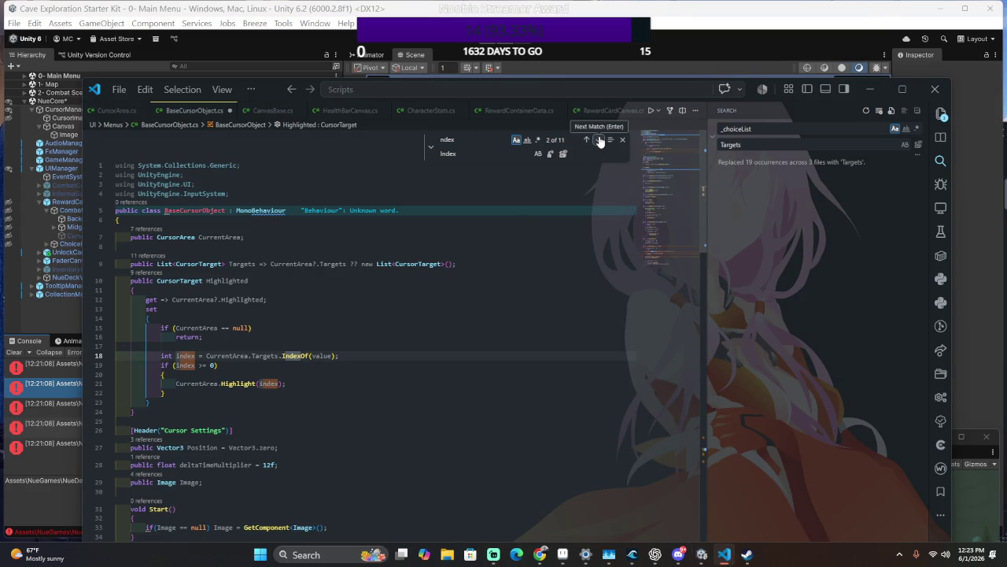
pyautogui.moveTo(203, 326)
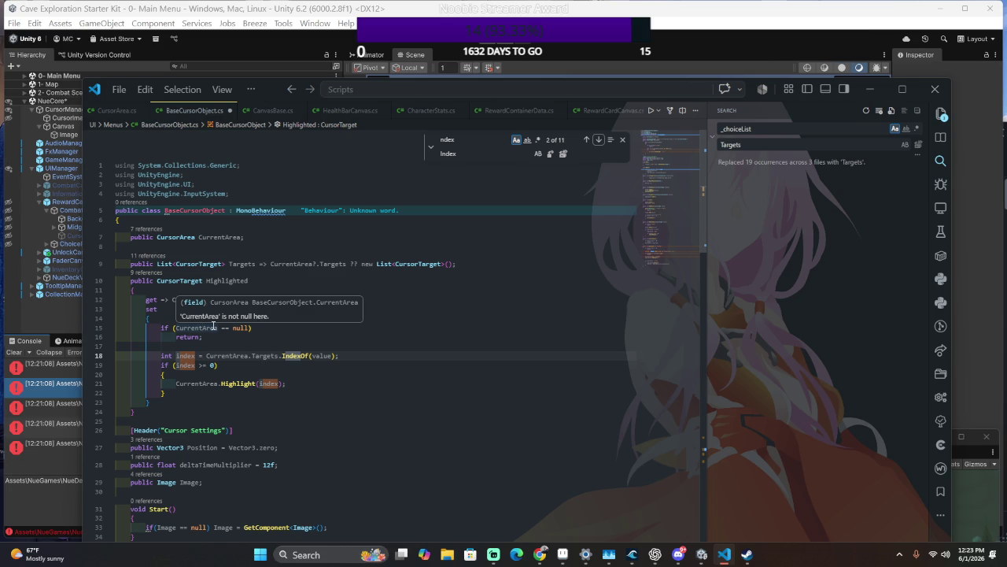
pyautogui.click(190, 356)
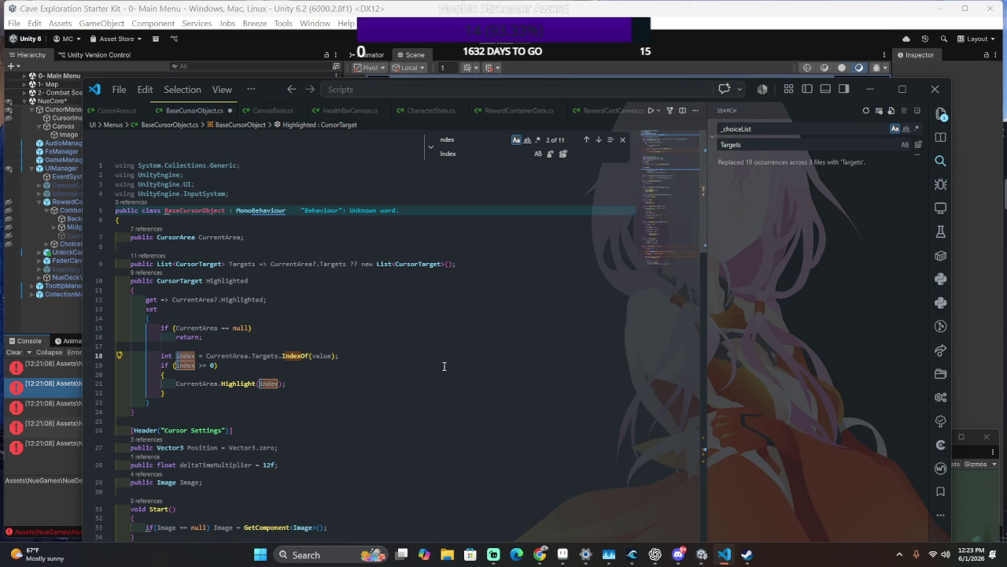
pyautogui.press('BackSpace')
pyautogui.write('I')
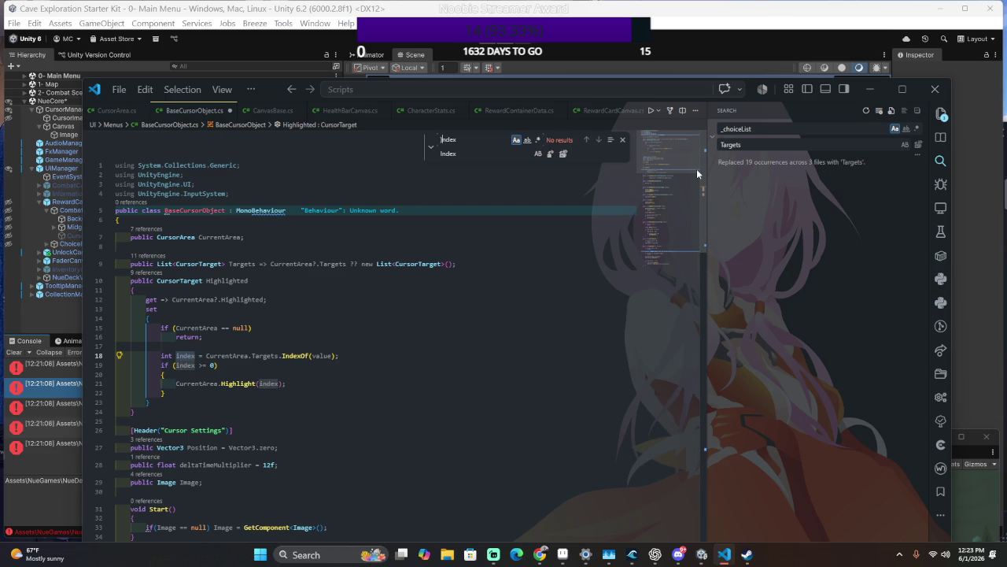
pyautogui.write('_')
# Go to line 121 to confirm it uses CurrentArea.Index, then recompile in Unity.
pyautogui.hotkey('alt', 'Tab')
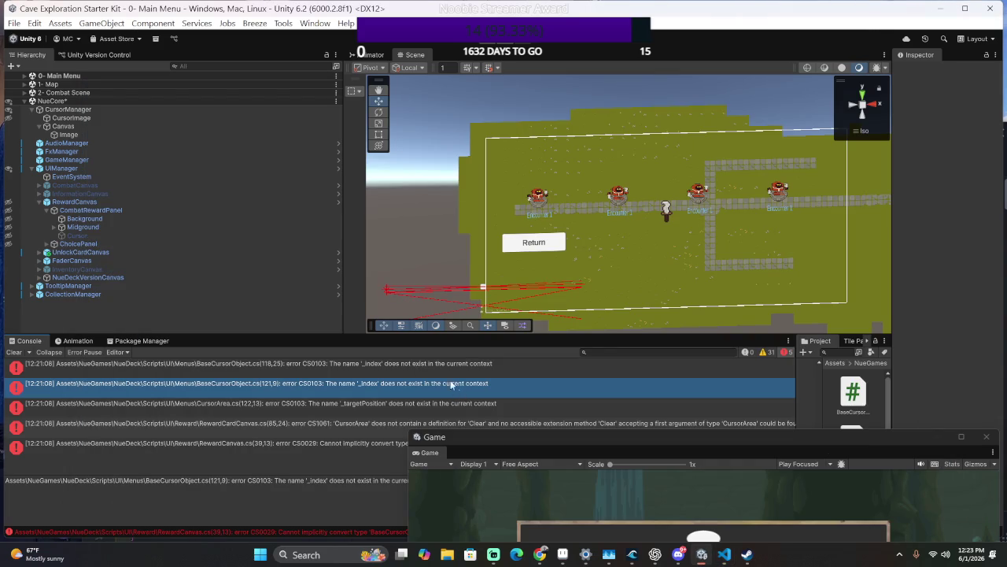
pyautogui.hotkey('alt', 'Tab')
pyautogui.hotkey('ctrl', 'g')
pyautogui.write('121')
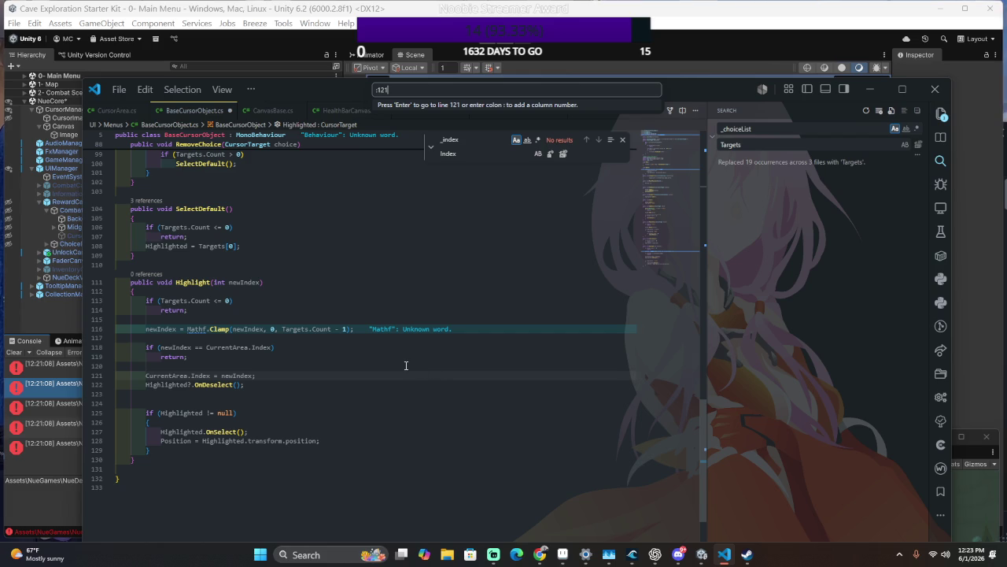
pyautogui.press('Return')
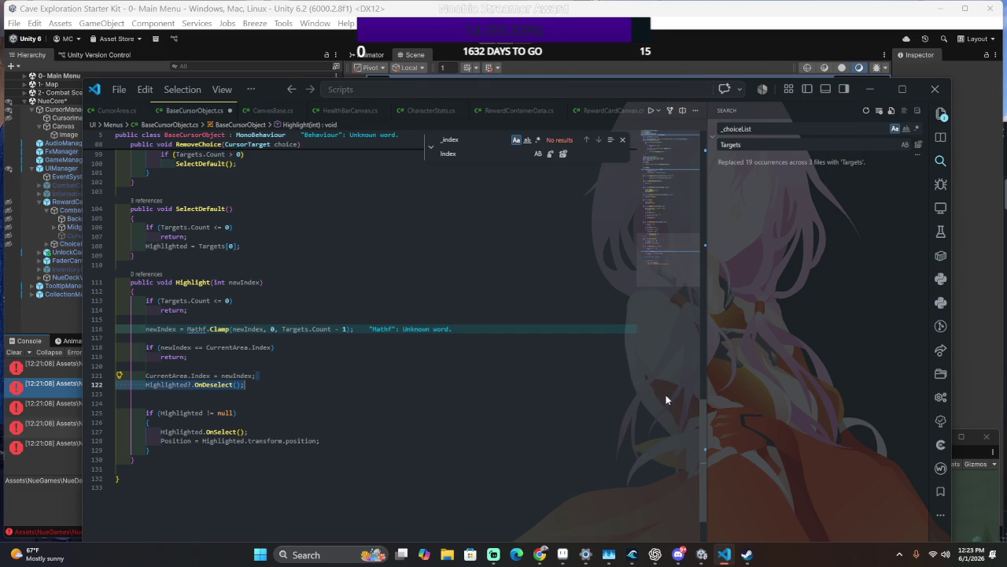
pyautogui.hotkey('alt', 'Tab')
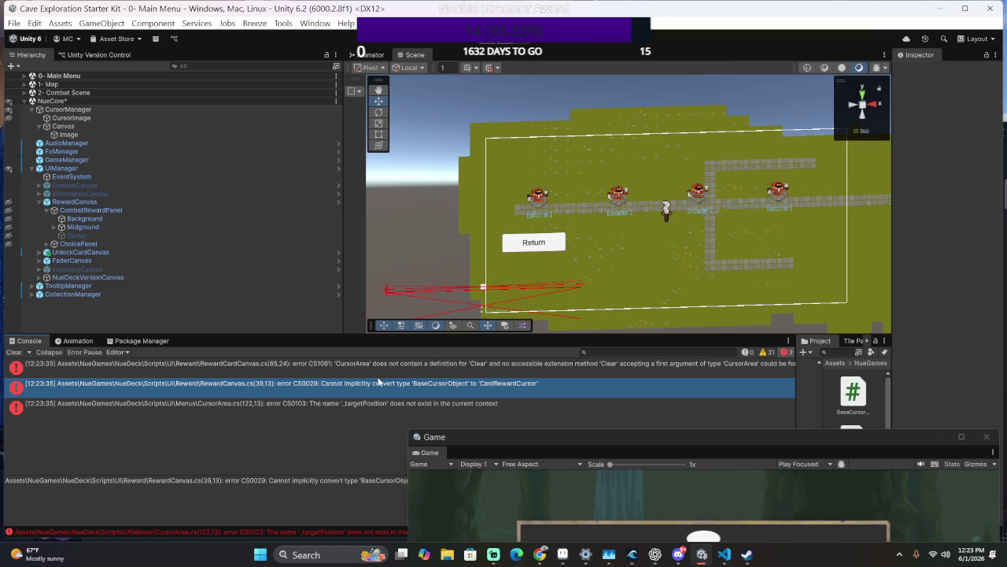
# Open CursorArea.cs from its error and fix the _targetPosition name on line 122.
pyautogui.doubleClick(271, 405)
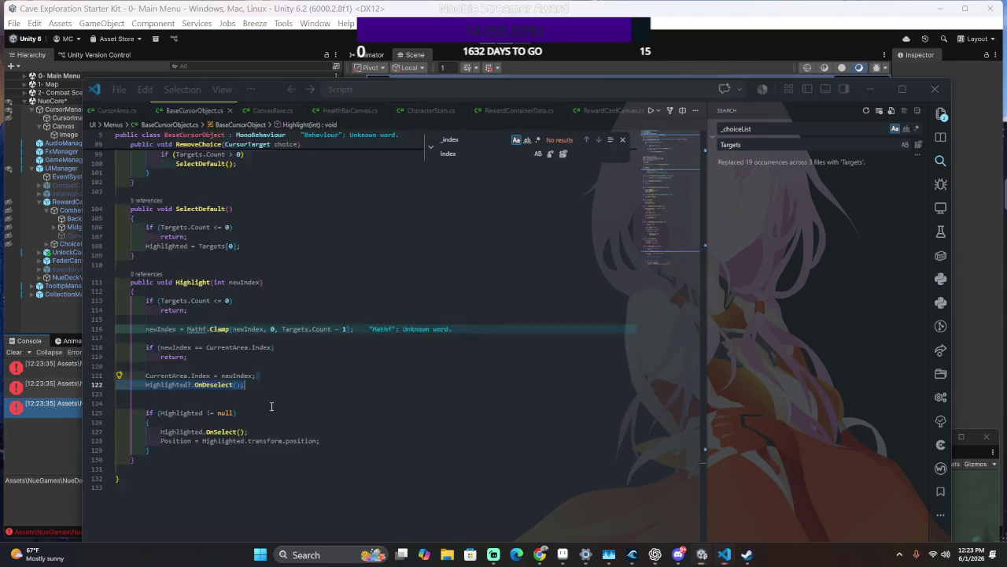
pyautogui.hotkey('ctrl', 'f')
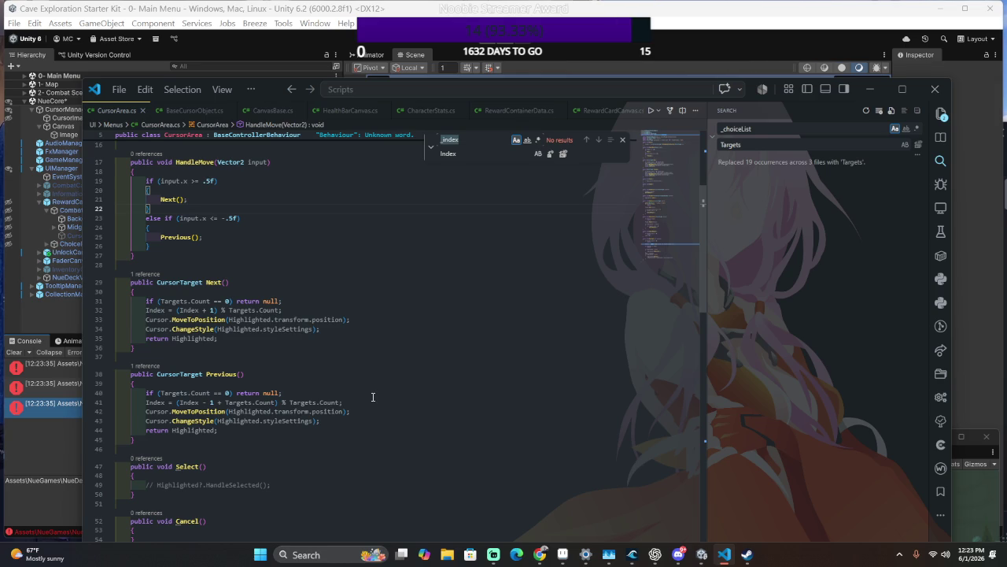
pyautogui.write('_target')
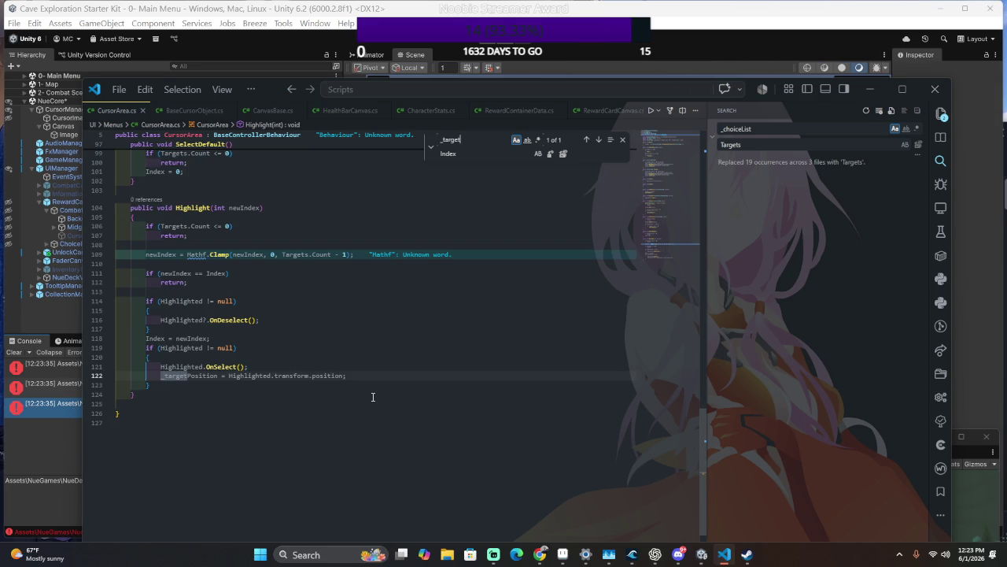
pyautogui.doubleClick(189, 376)
pyautogui.write('Position')
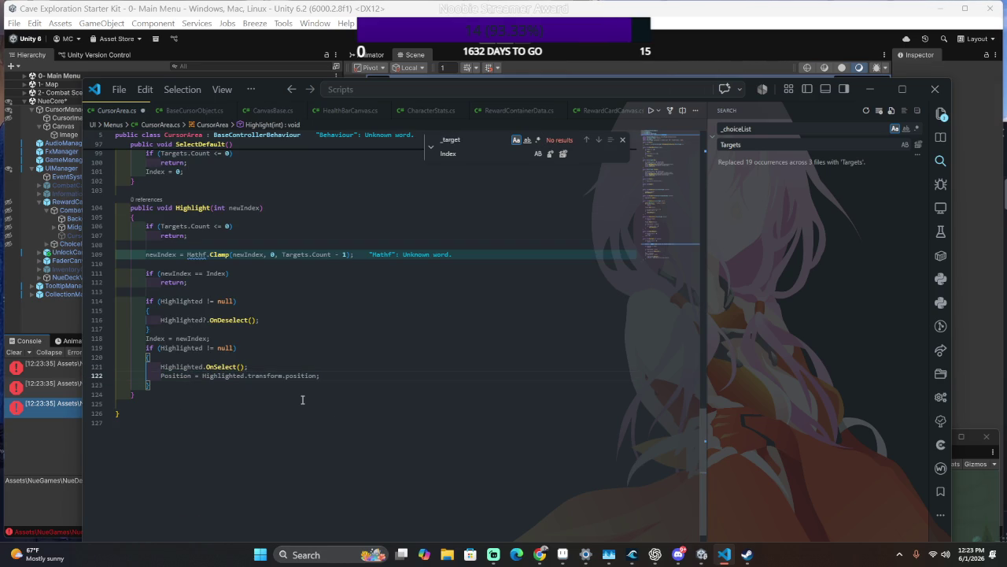
pyautogui.press('Up')
pyautogui.press('Up')
pyautogui.click(171, 375)
# Replace the Highlight method body with the suggested clamp, move and style code, then recompile.
pyautogui.scroll(20, 181, 354)
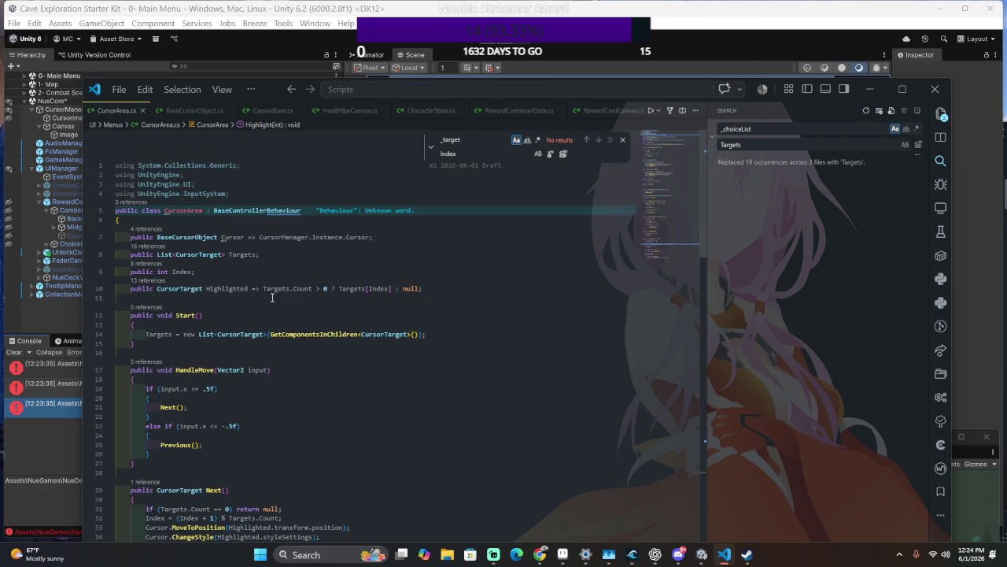
pyautogui.scroll(-20, 272, 306)
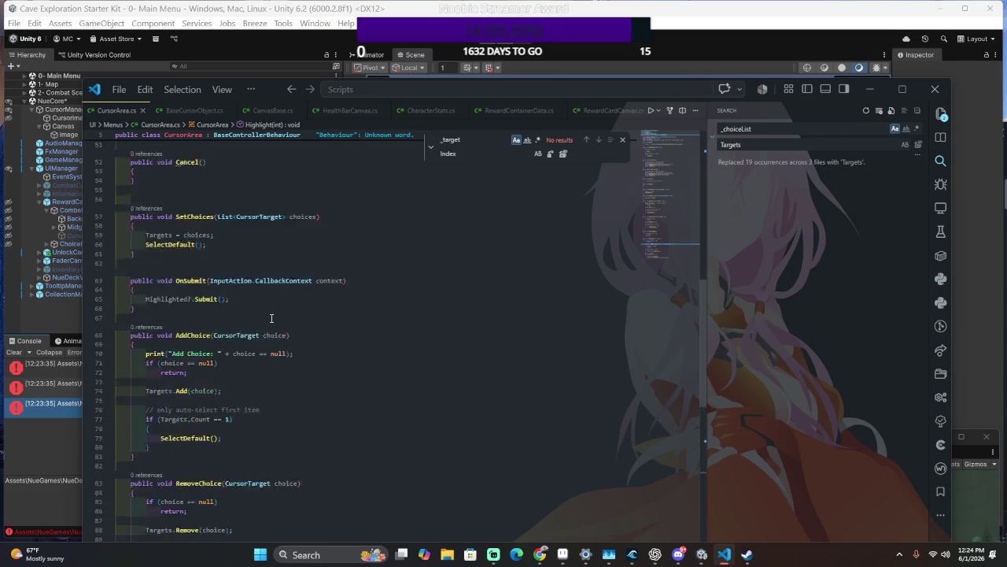
pyautogui.scroll(-12, 272, 318)
pyautogui.scroll(5, 271, 318)
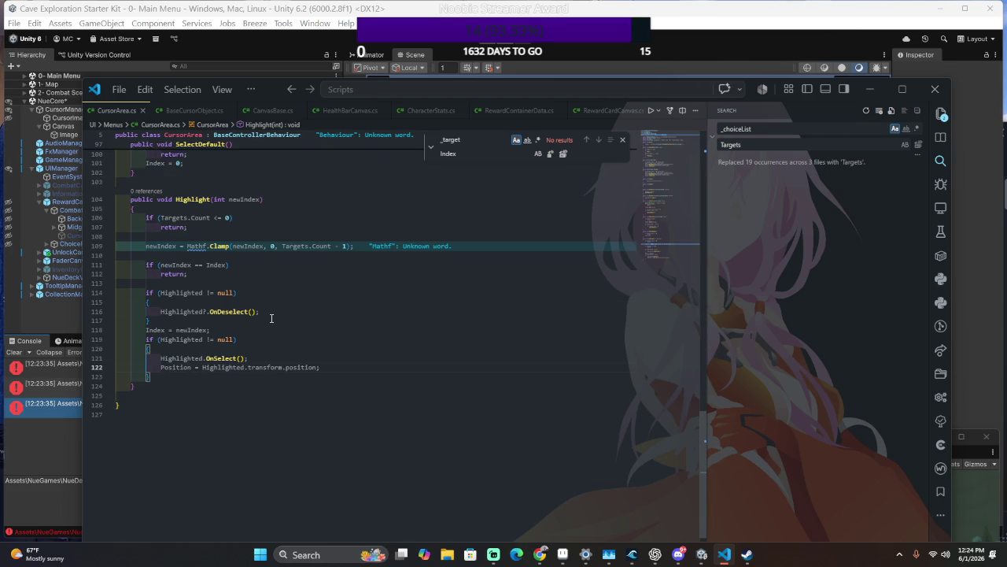
pyautogui.scroll(-1, 204, 337)
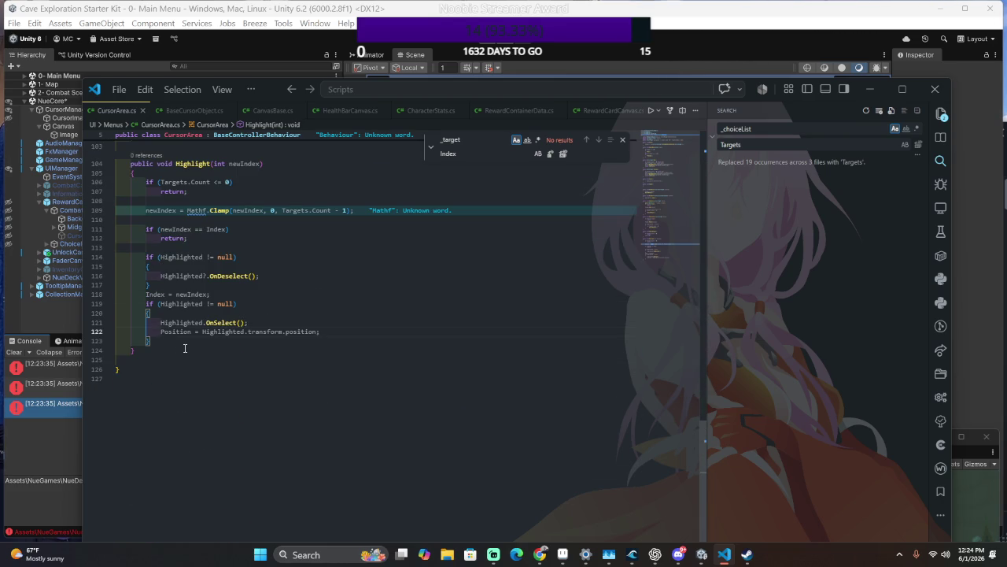
pyautogui.scroll(1, 315, 344)
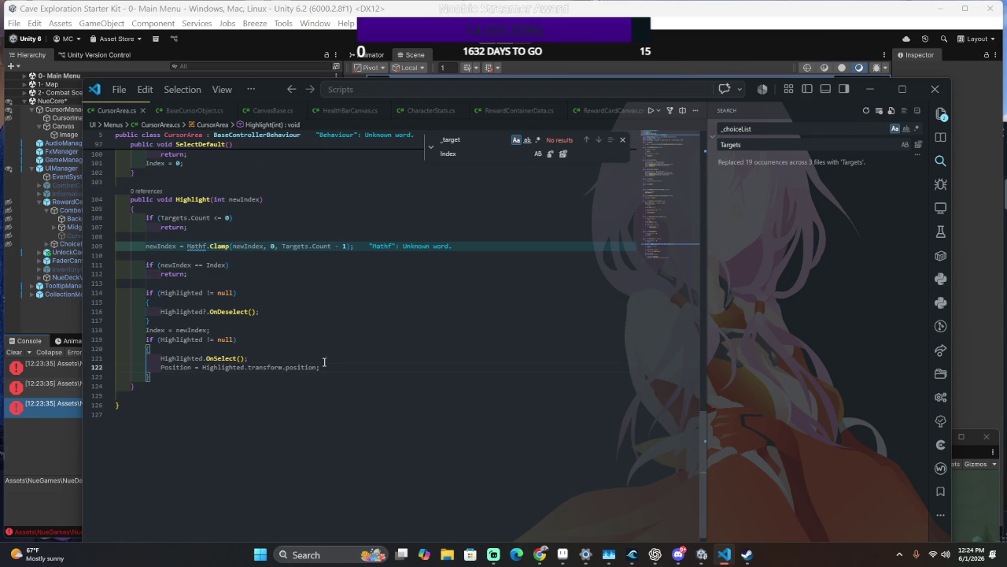
pyautogui.moveTo(329, 371)
pyautogui.mouseDown()
pyautogui.moveTo(346, 299)
pyautogui.moveTo(425, 205)
pyautogui.mouseUp()
pyautogui.press('Delete')
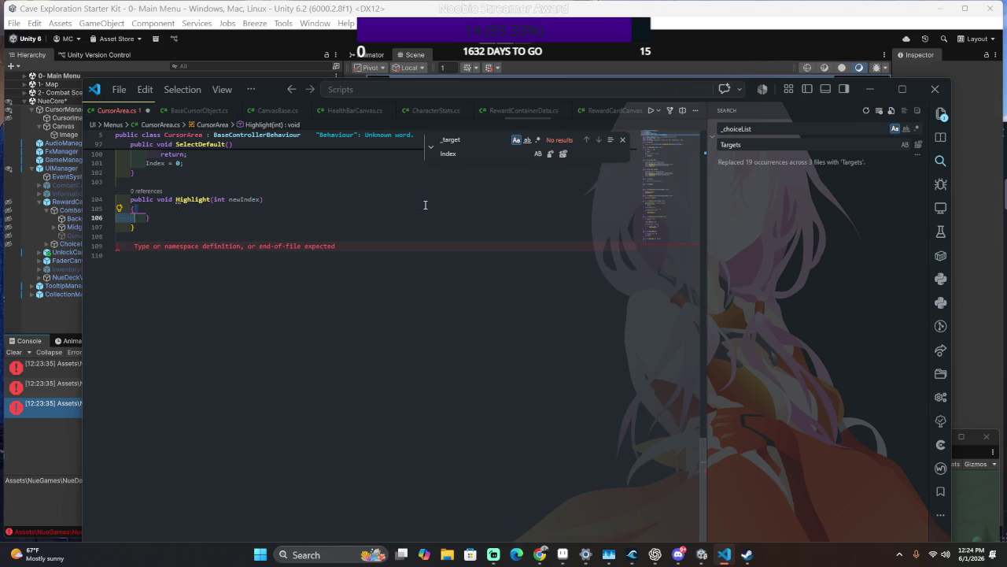
pyautogui.hotkey('shift', 'Down')
pyautogui.hotkey('ctrl', 'v')
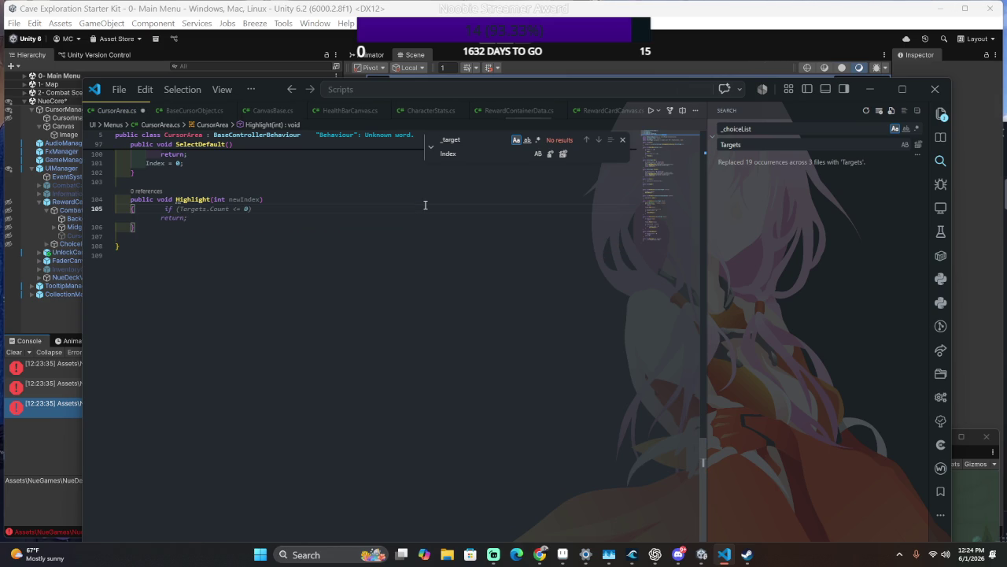
pyautogui.scroll(4, 449, 394)
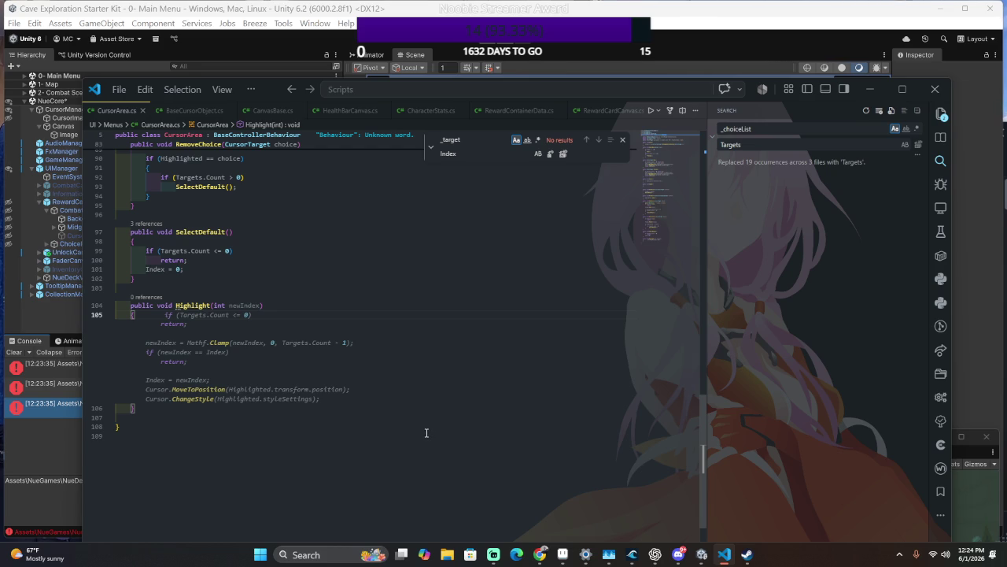
pyautogui.press('Tab')
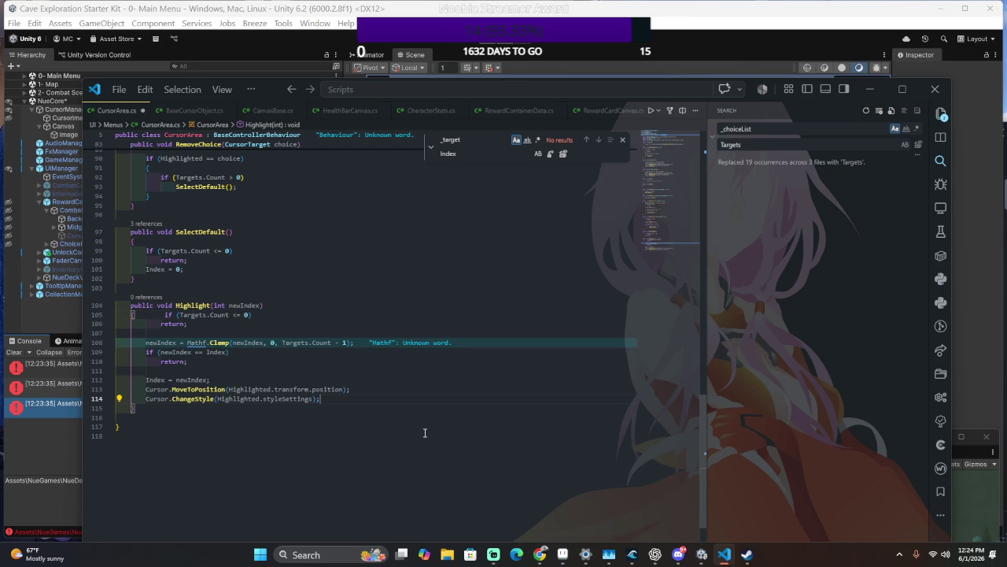
pyautogui.scroll(5, 443, 437)
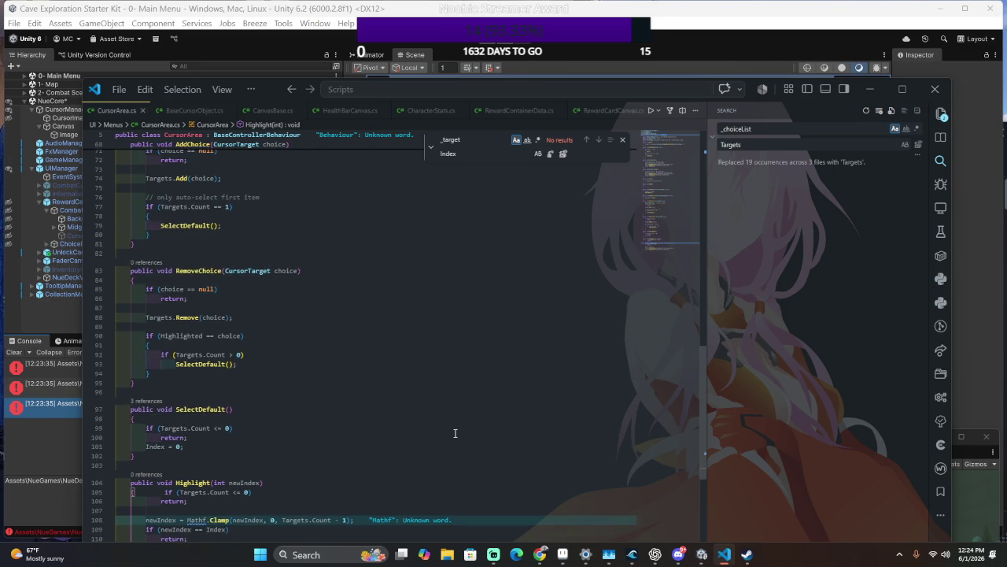
pyautogui.hotkey('alt', 'Tab')
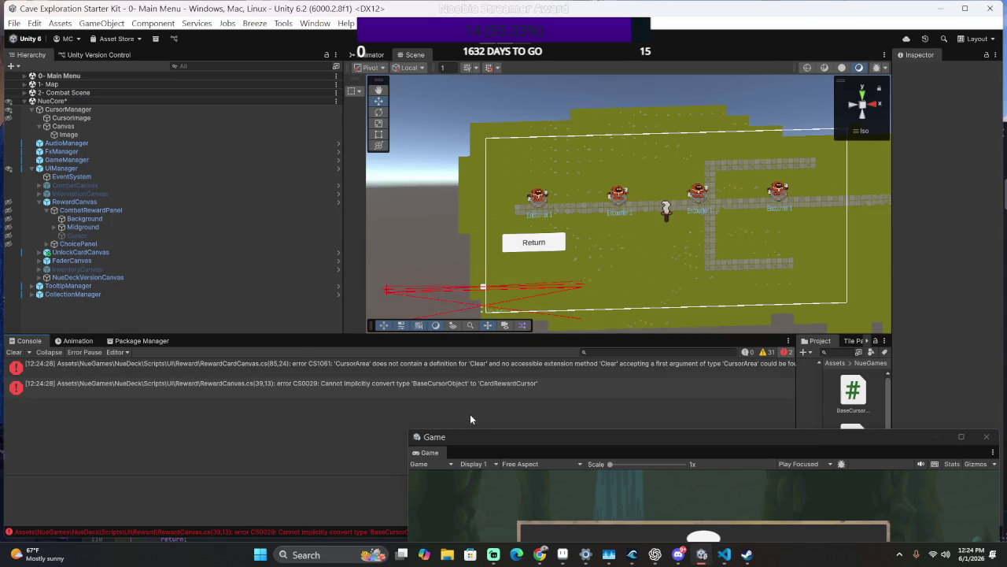
# Open RewardCardCanvas.cs from the first error and check line 85's cursorArea.Clear() call.
pyautogui.click(411, 367)
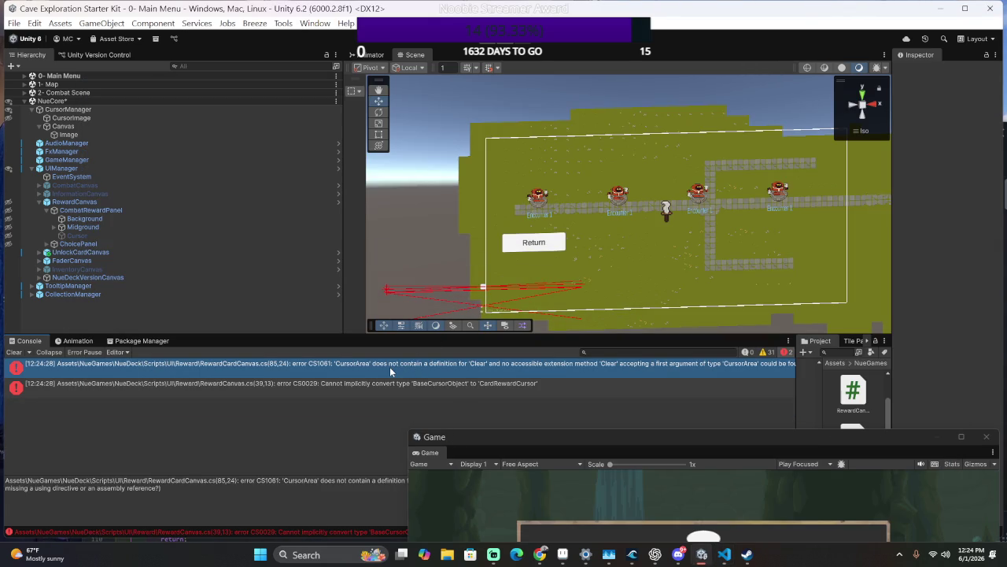
pyautogui.doubleClick(390, 366)
pyautogui.hotkey('ctrl', 'g')
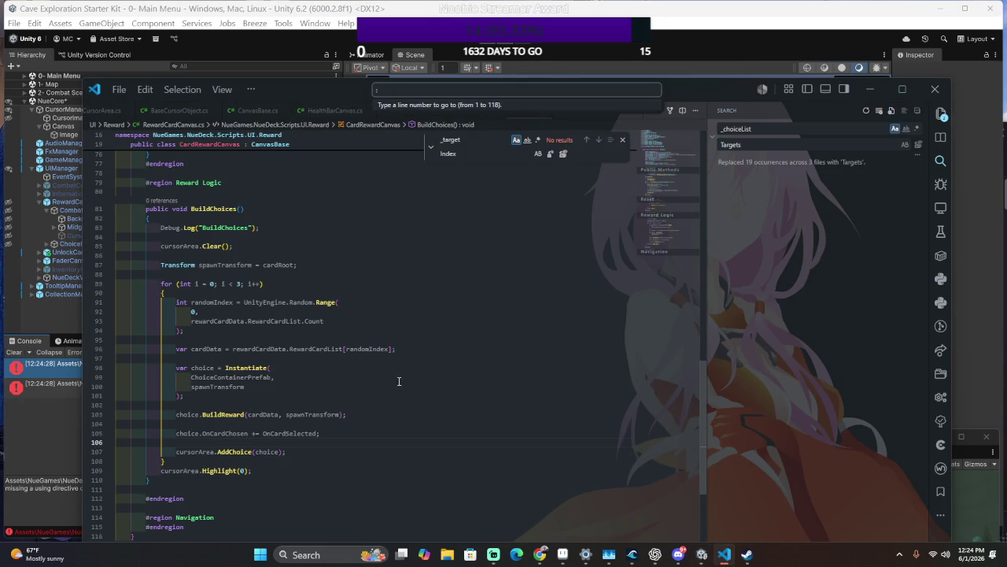
pyautogui.write('85')
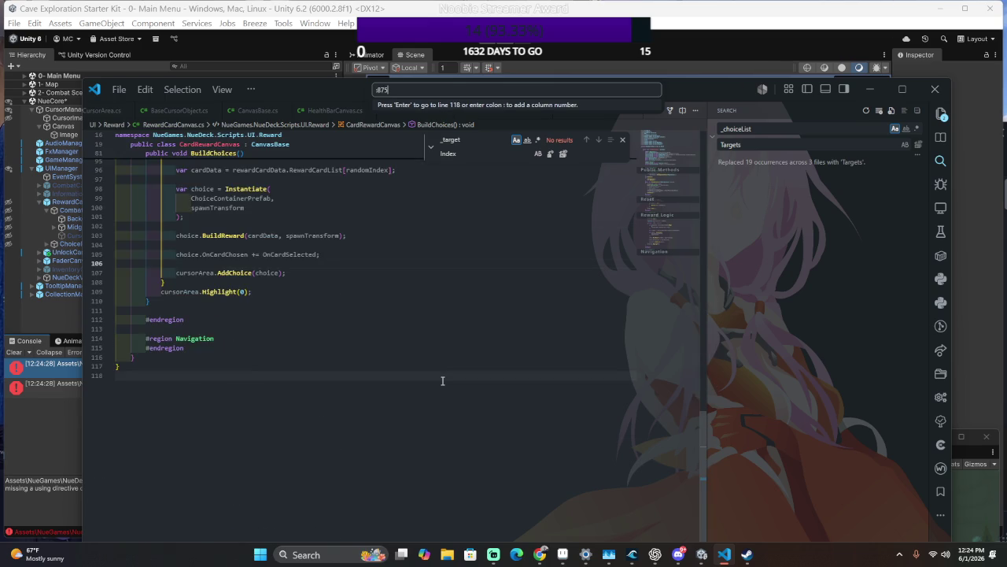
pyautogui.click(418, 380)
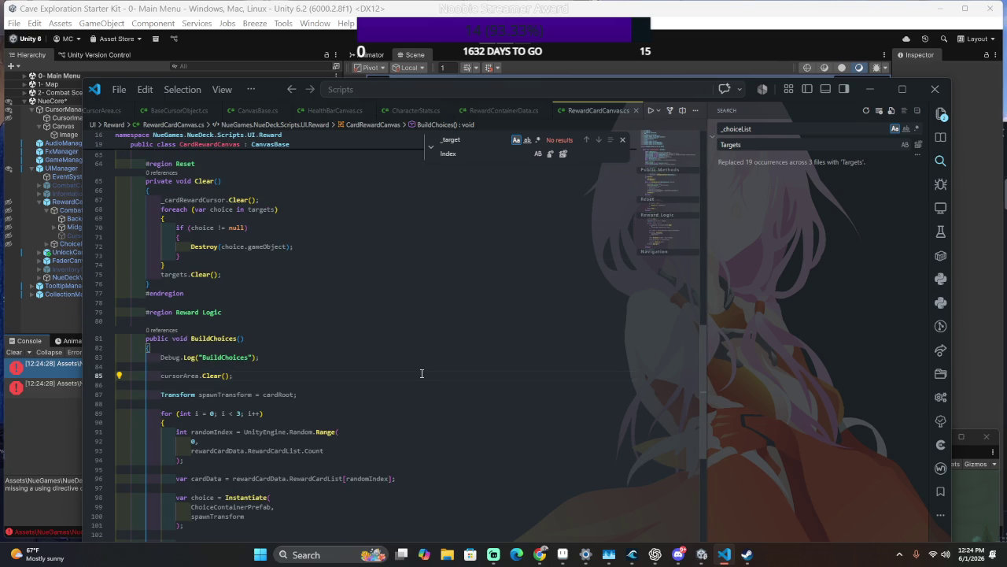
pyautogui.hotkey('alt', 'Tab')
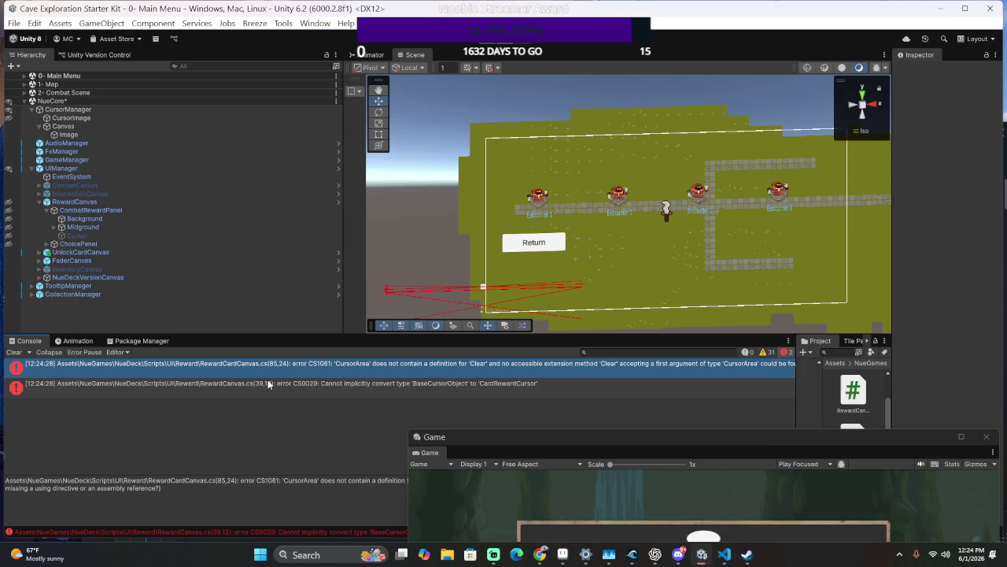
pyautogui.hotkey('alt', 'Tab')
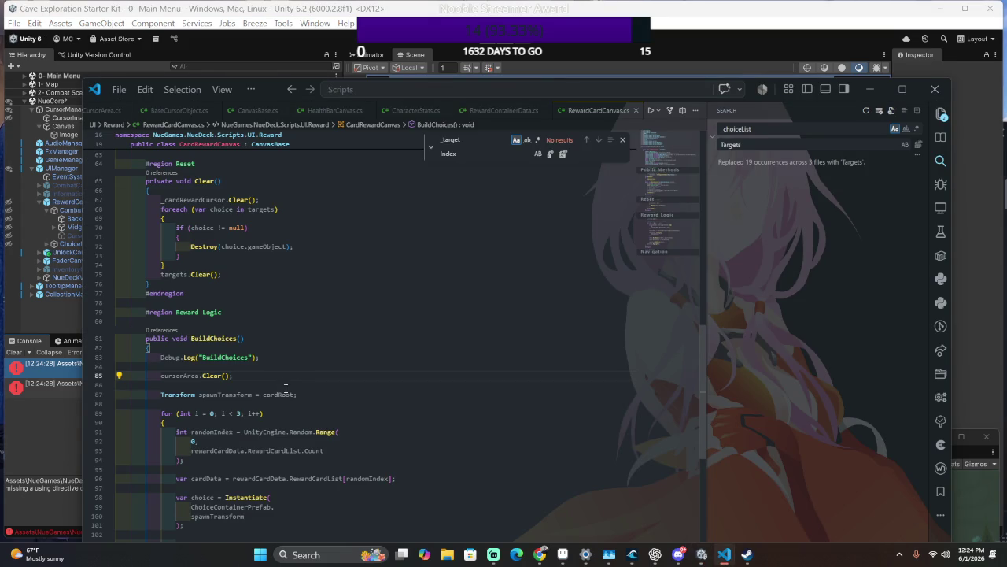
pyautogui.hotkey('ctrl', 'space')
pyautogui.hotkey('alt', 'Tab')
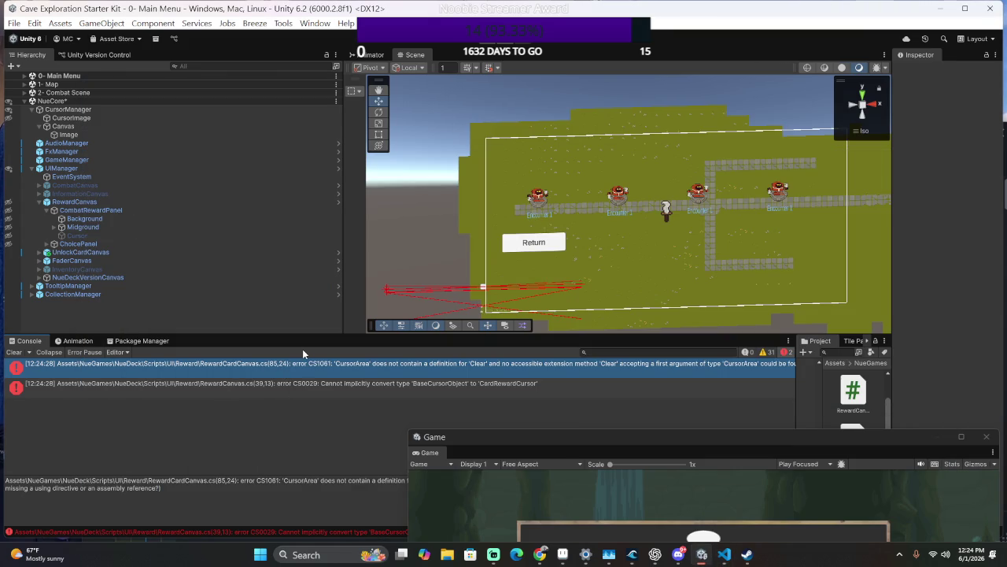
# Open RewardCanvas.cs from the CS0029 error and delete the CardRewardCursor property.
pyautogui.click(395, 383)
pyautogui.doubleClick(395, 382)
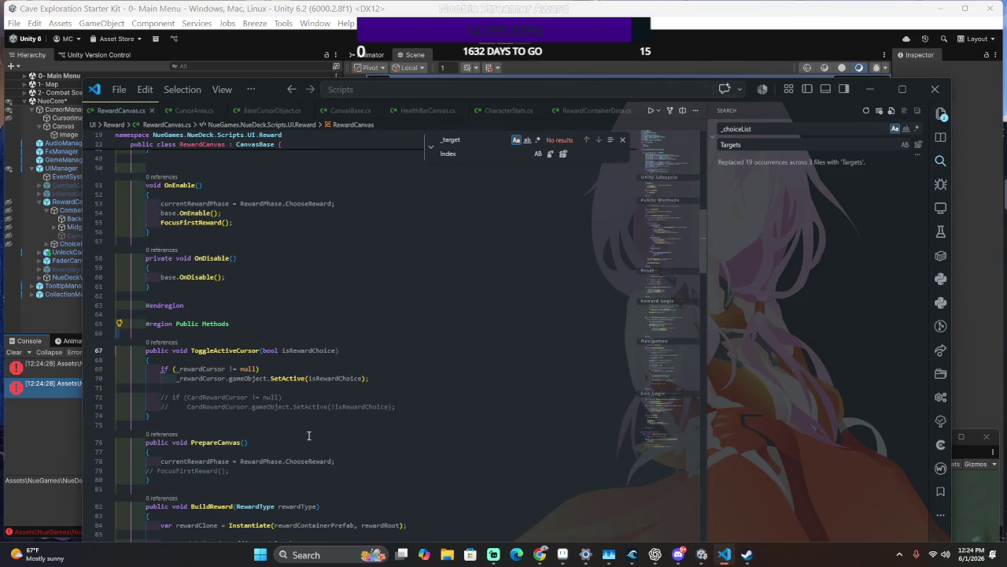
pyautogui.hotkey('alt', 'Tab')
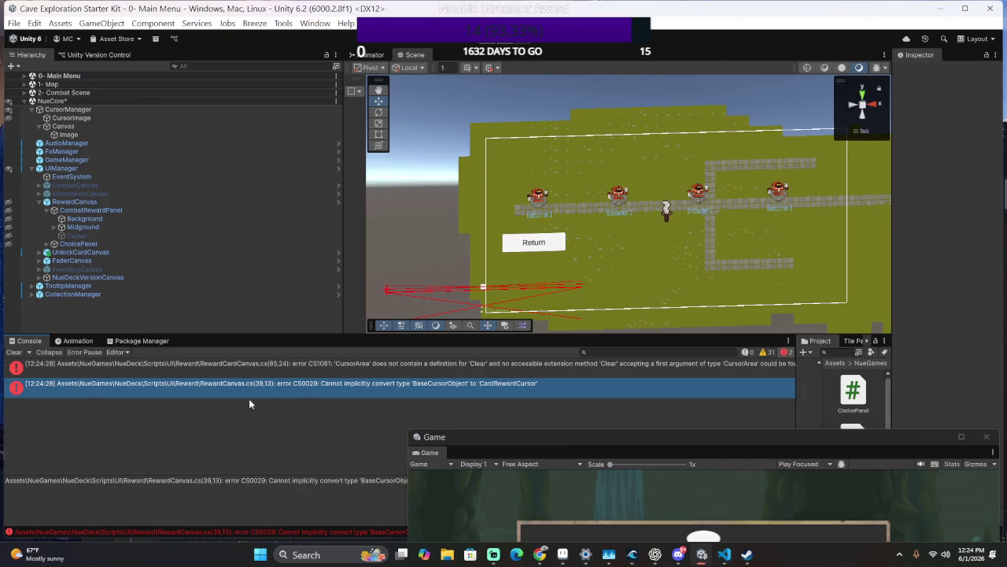
pyautogui.hotkey('alt', 'Tab')
pyautogui.scroll(7, 232, 387)
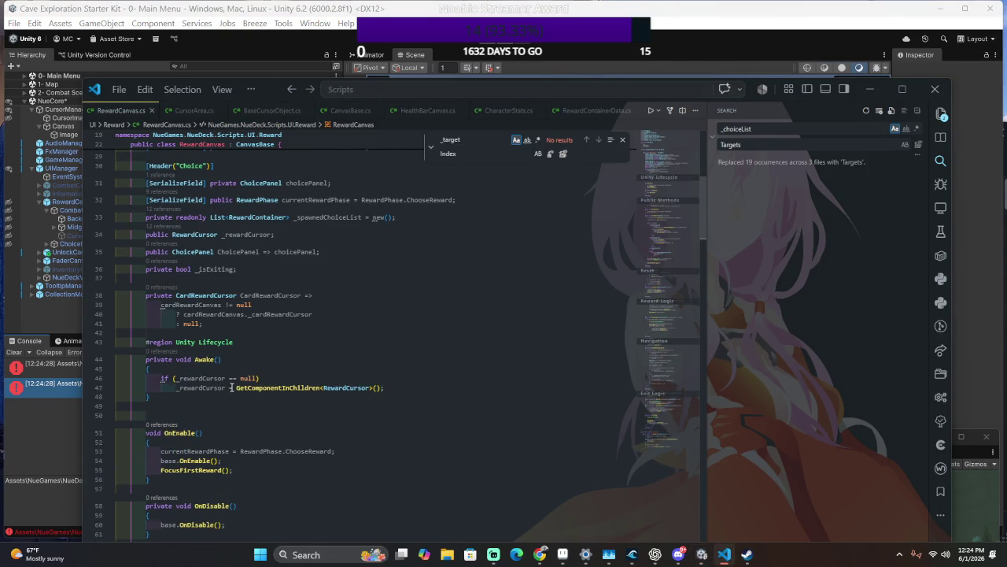
pyautogui.scroll(2, 232, 387)
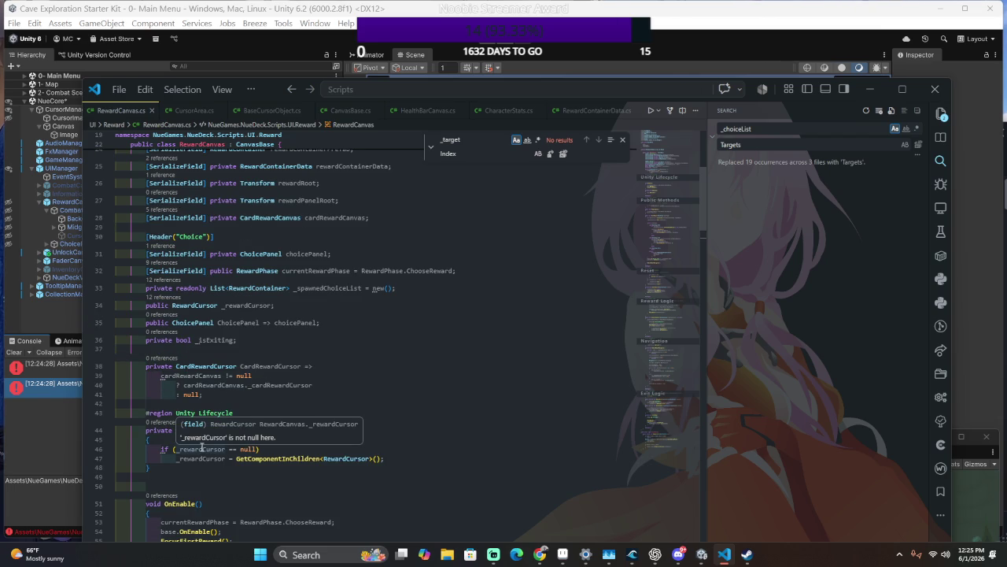
pyautogui.click(275, 394)
pyautogui.moveTo(275, 394)
pyautogui.mouseDown()
pyautogui.moveTo(504, 416)
pyautogui.moveTo(553, 354)
pyautogui.mouseUp()
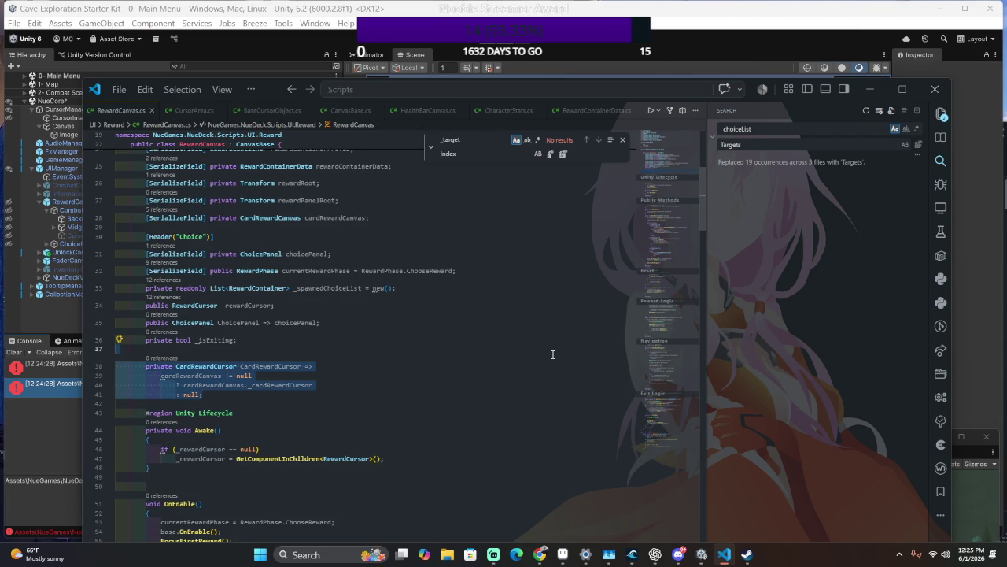
pyautogui.press('BackSpace')
pyautogui.press('BackSpace')
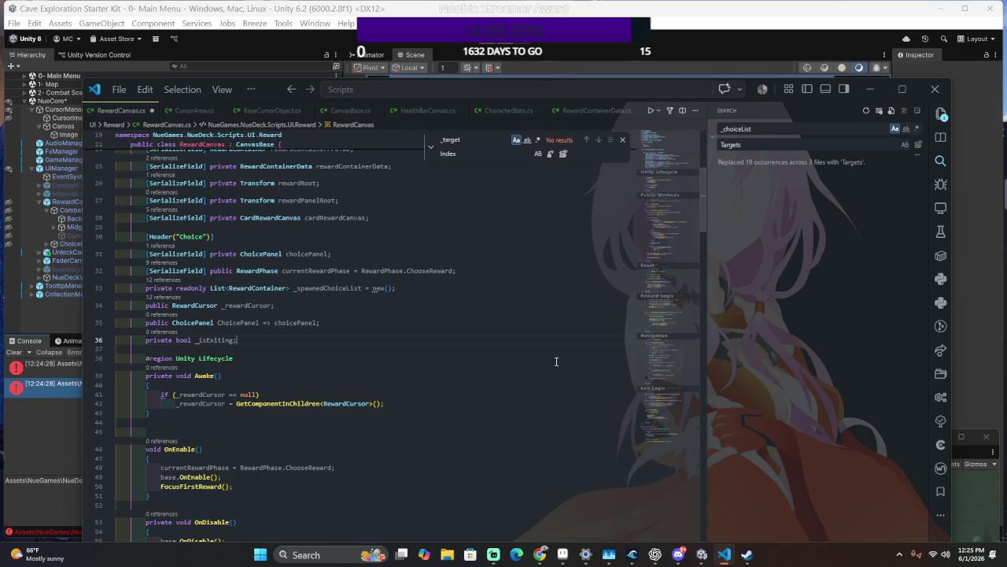
# Delete the _rewardCursor field and draft a public BaseCursorObject RewardCursor field to relocate.
pyautogui.moveTo(481, 312); pyautogui.dragTo(507, 295)
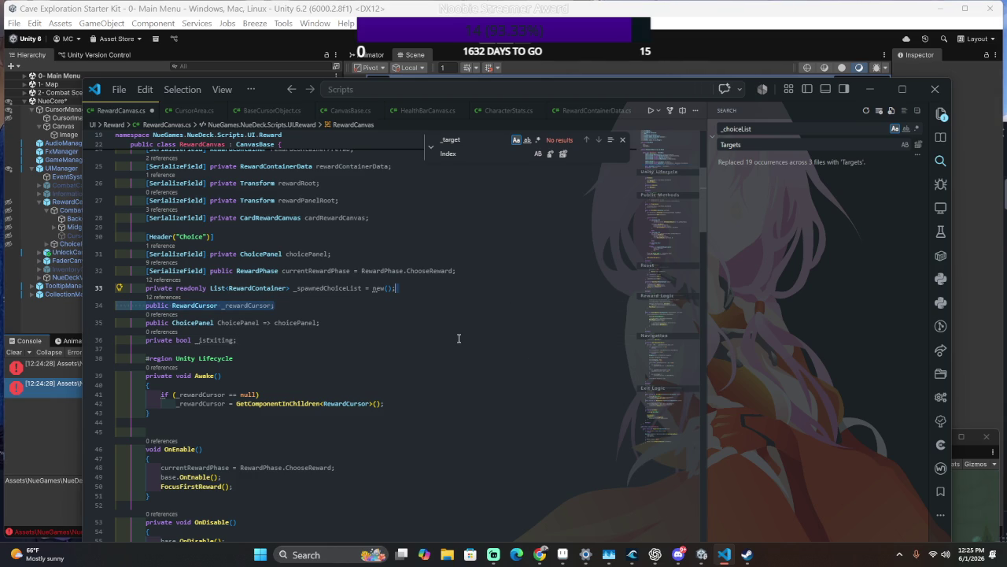
pyautogui.press('BackSpace')
pyautogui.press('Return')
pyautogui.press('Return')
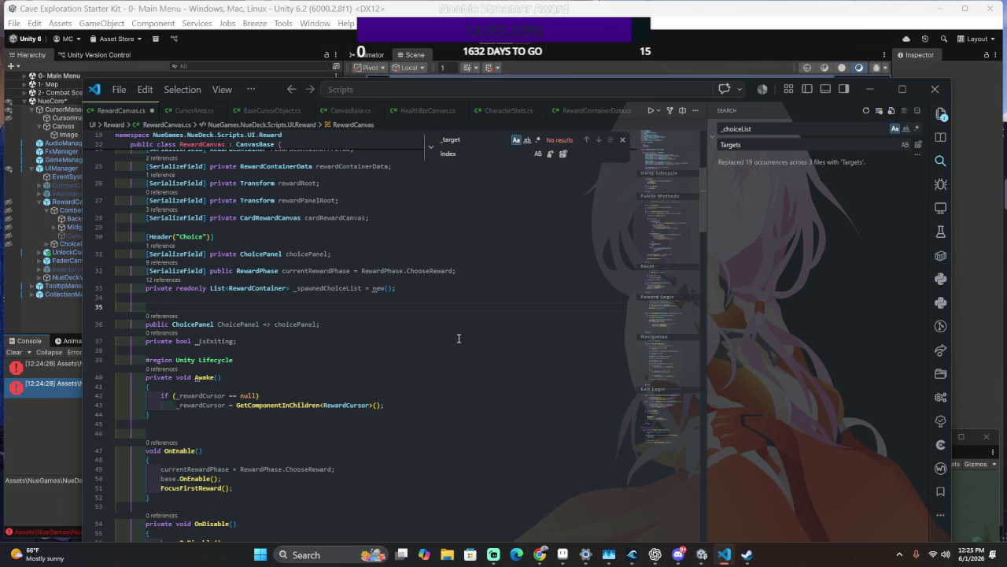
pyautogui.write('public ')
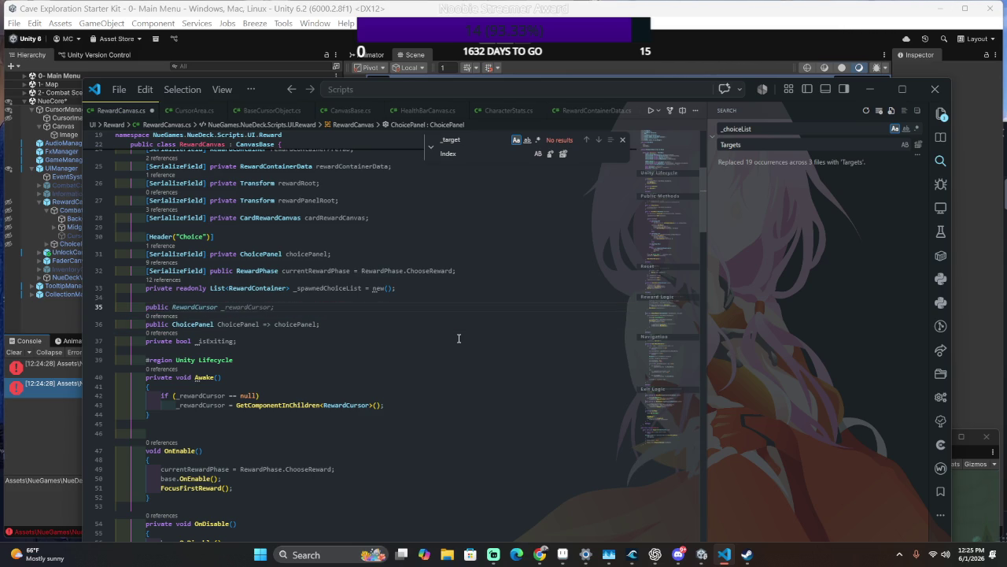
pyautogui.write('BaseCu')
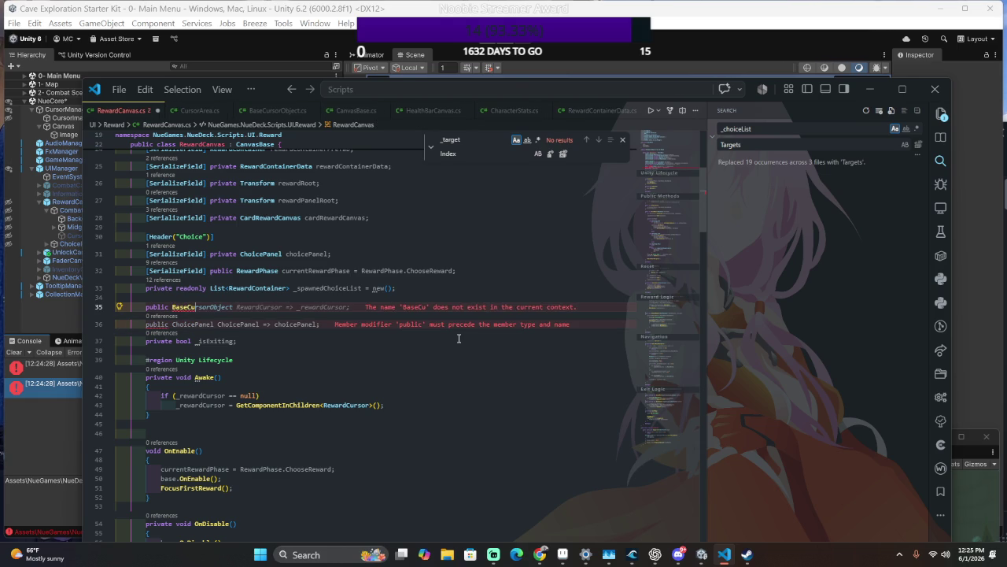
pyautogui.press('Tab')
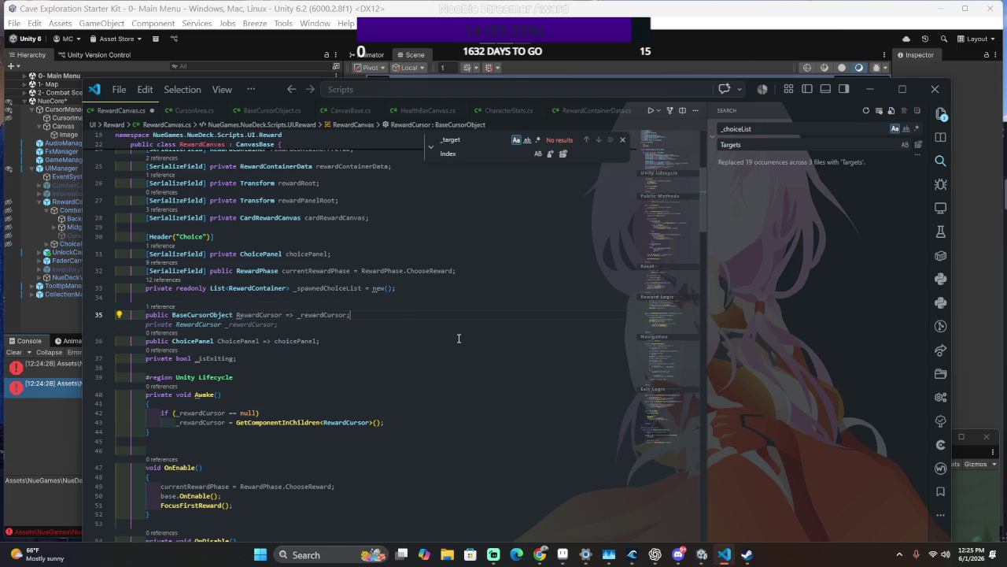
pyautogui.press('BackSpace')
pyautogui.press('BackSpace')
pyautogui.press('BackSpace')
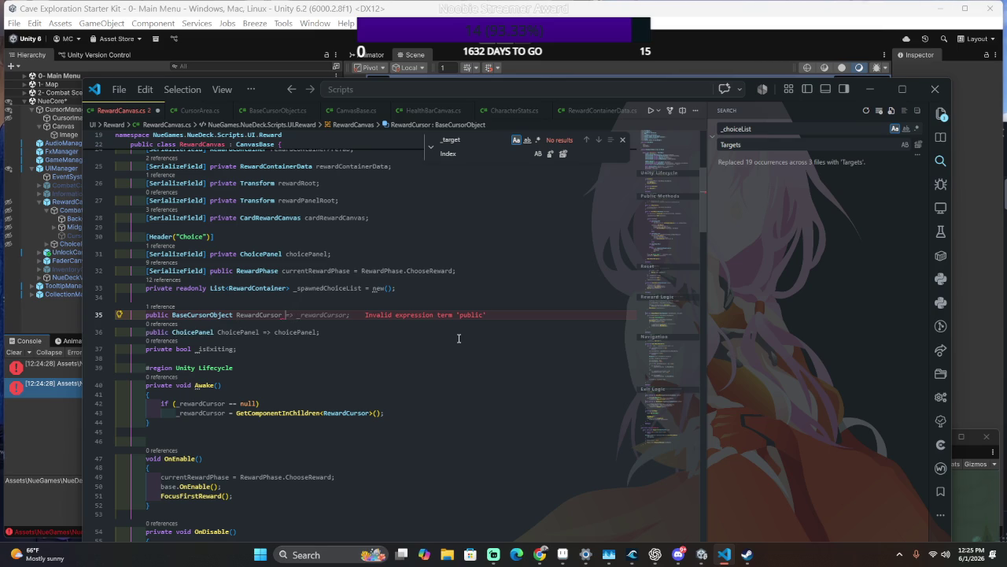
pyautogui.press('BackSpace')
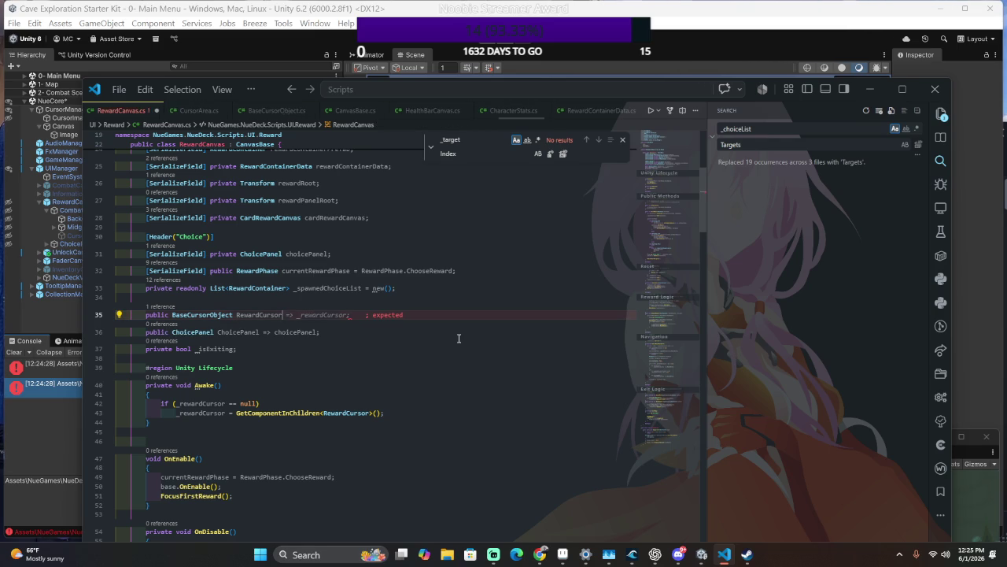
pyautogui.write('l')
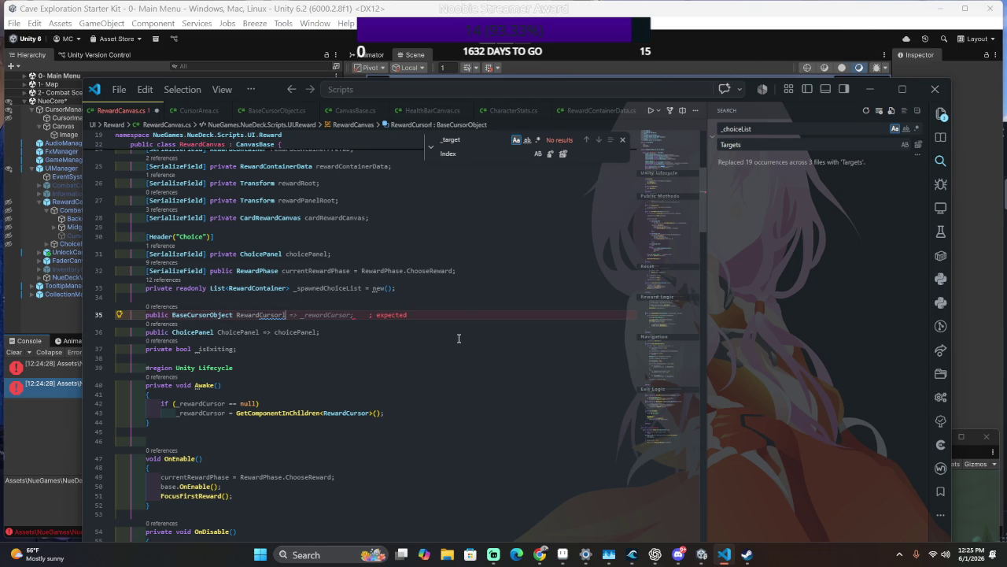
pyautogui.press('BackSpace')
pyautogui.write(';')
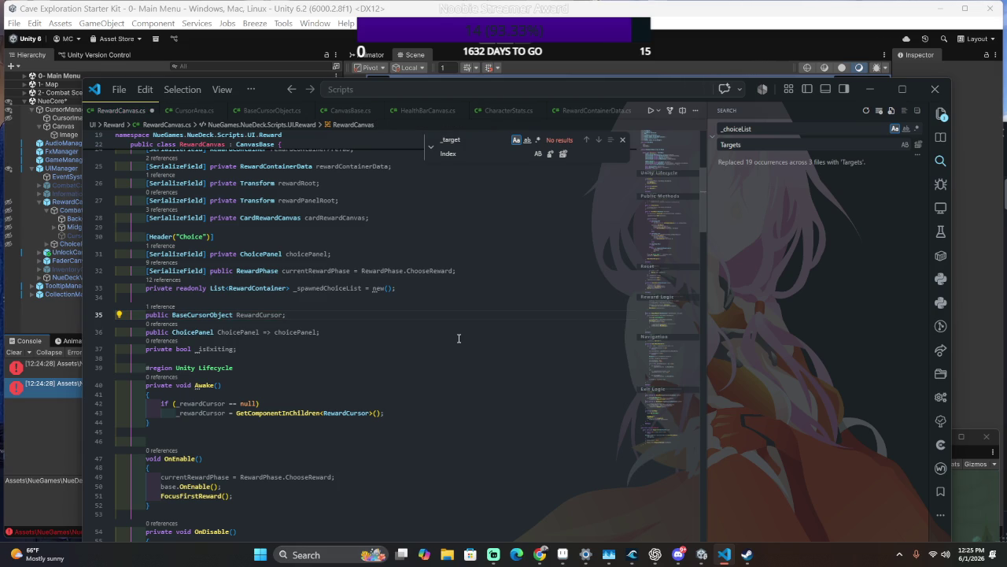
pyautogui.moveTo(472, 314); pyautogui.dragTo(472, 305)
pyautogui.press('Delete')
pyautogui.scroll(5, 472, 305)
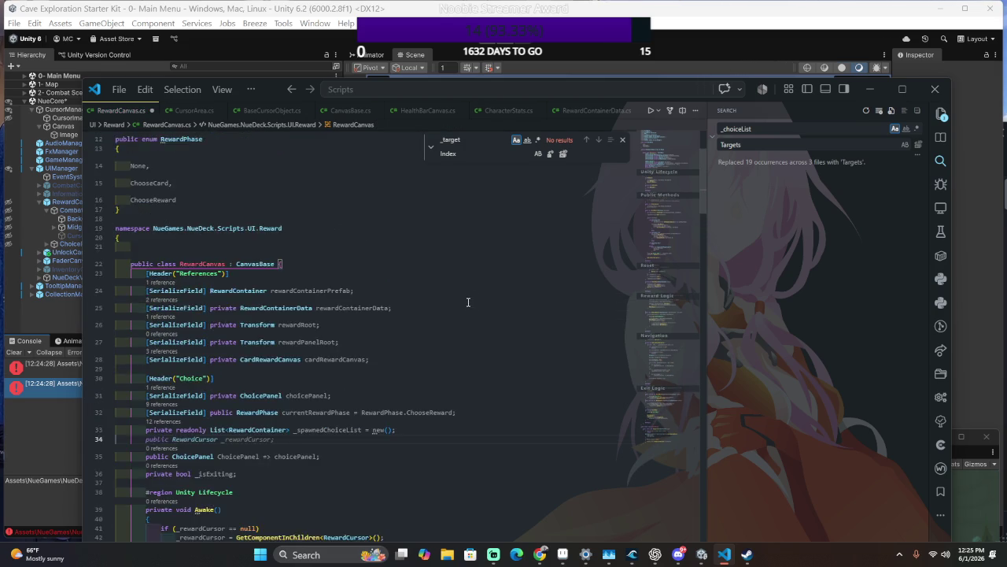
# Declare 'public BaseCursorObject RewardCursor' on a new line under the References header.
pyautogui.click(410, 343)
pyautogui.press('Return')
pyautogui.write('public BaseCursorObject RewardCursor;')
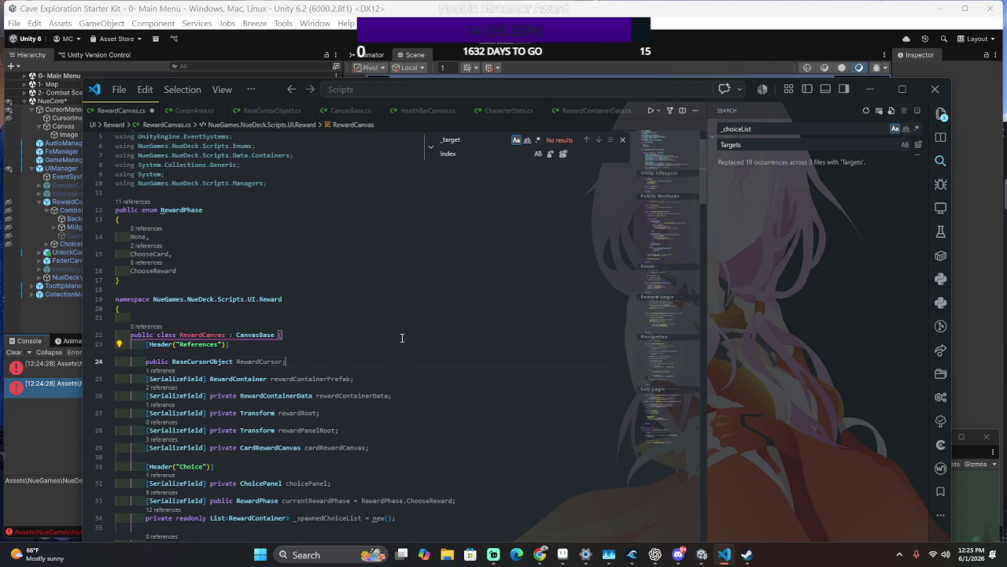
pyautogui.click(400, 337)
# Scroll to the Public Methods region to review ToggleActiveCursor's use of _rewardCursor.
pyautogui.scroll(-6, 307, 378)
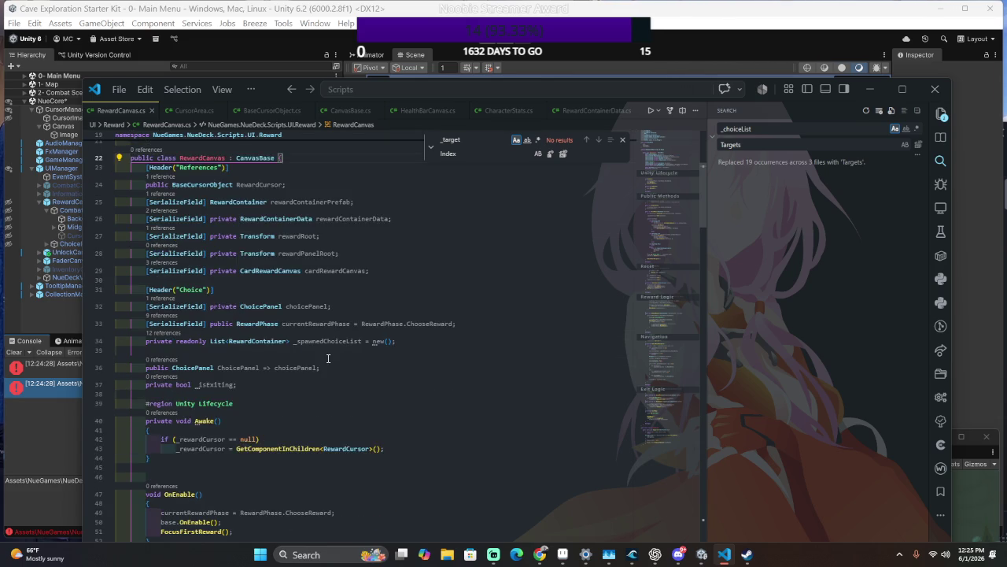
pyautogui.scroll(3, 328, 358)
pyautogui.scroll(2, 328, 358)
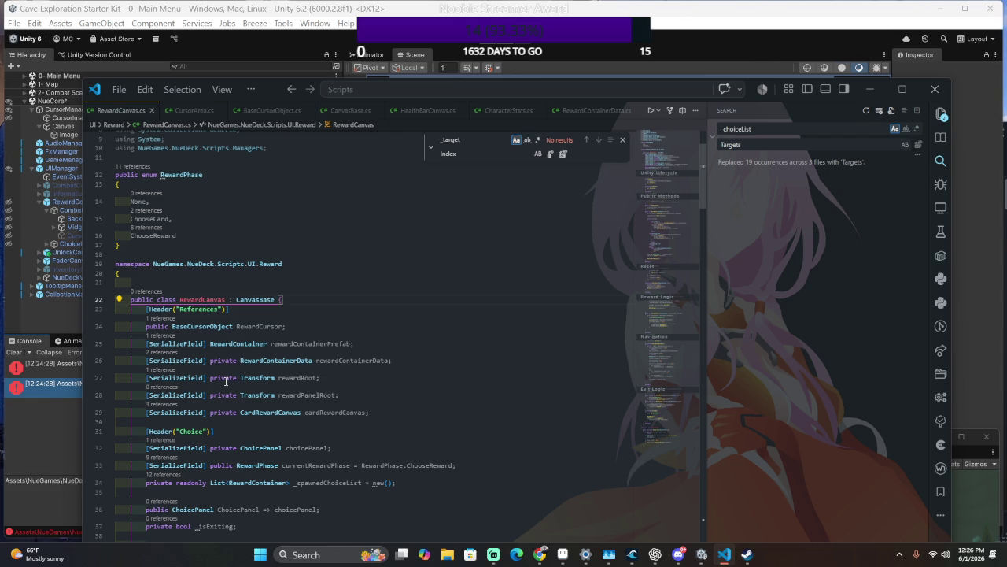
pyautogui.scroll(-2, 254, 375)
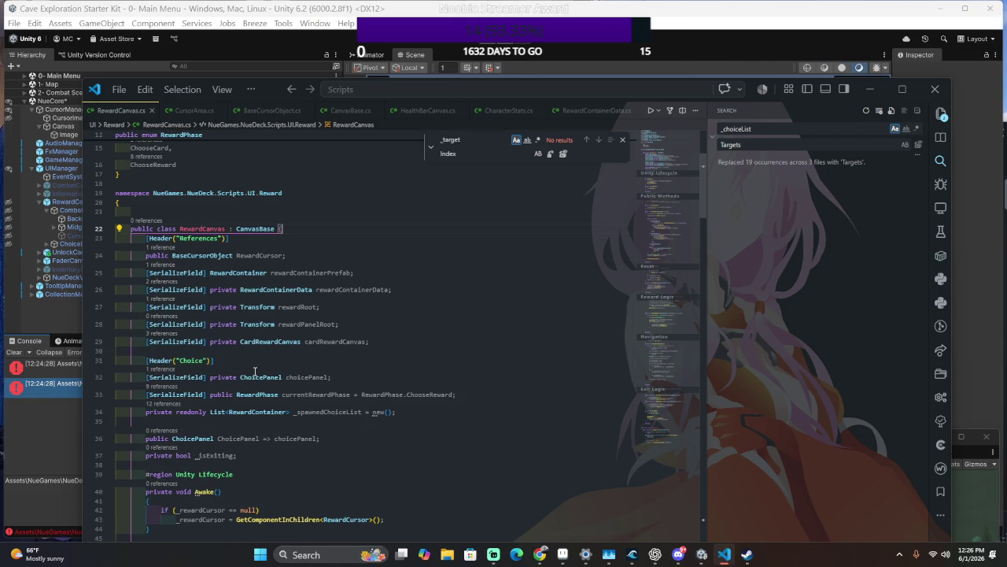
pyautogui.click(245, 255)
pyautogui.click(245, 261)
pyautogui.scroll(-10, 341, 364)
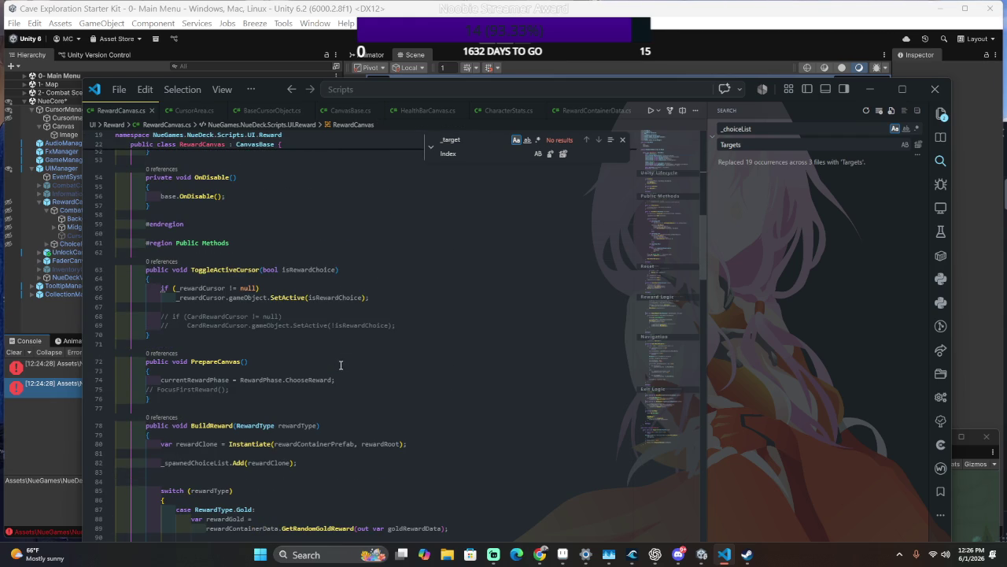
pyautogui.hotkey('ctrl', 'f')
# Search case-insensitively for 'cursor' and rename _rewardCursor on line 120 to RewardCursor.
pyautogui.write('cursor')
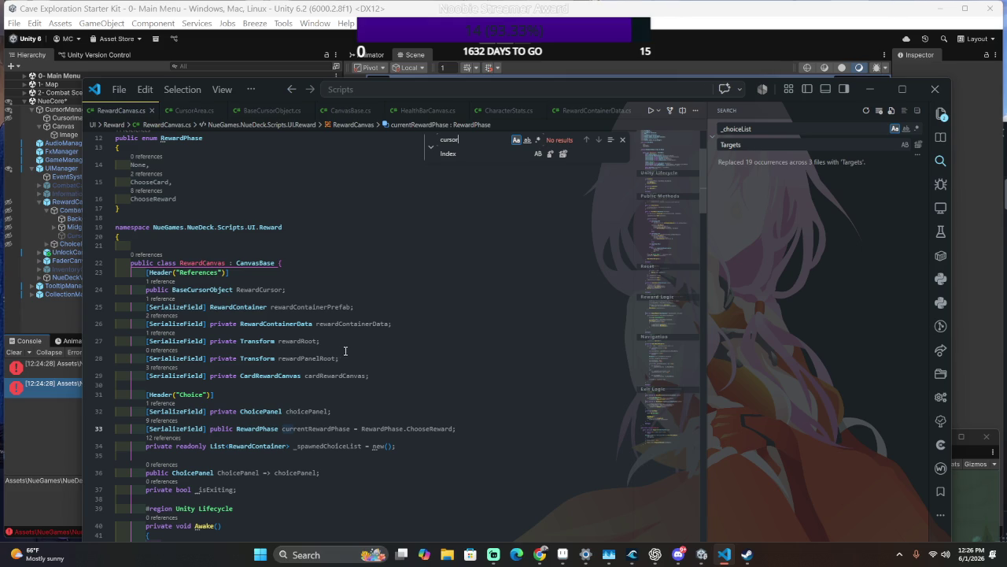
pyautogui.click(516, 143)
pyautogui.click(599, 139)
pyautogui.doubleClick(599, 140)
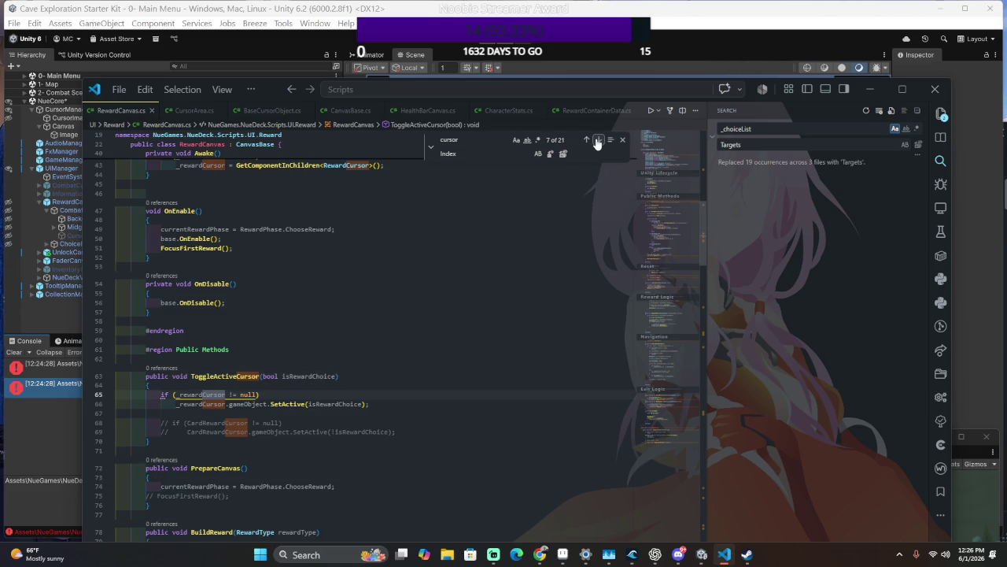
pyautogui.click(597, 140)
pyautogui.click(597, 140)
pyautogui.click(596, 140)
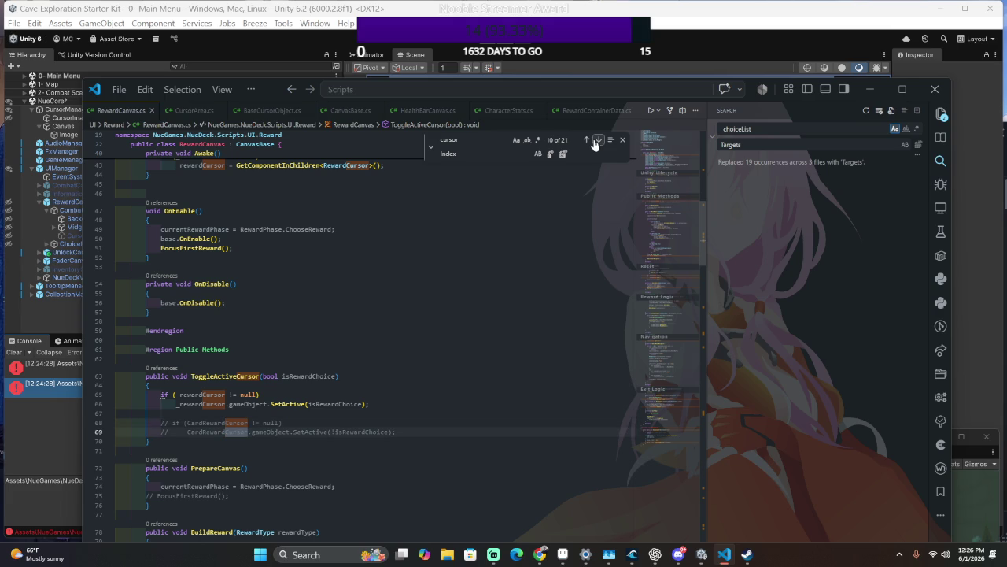
pyautogui.click(597, 140)
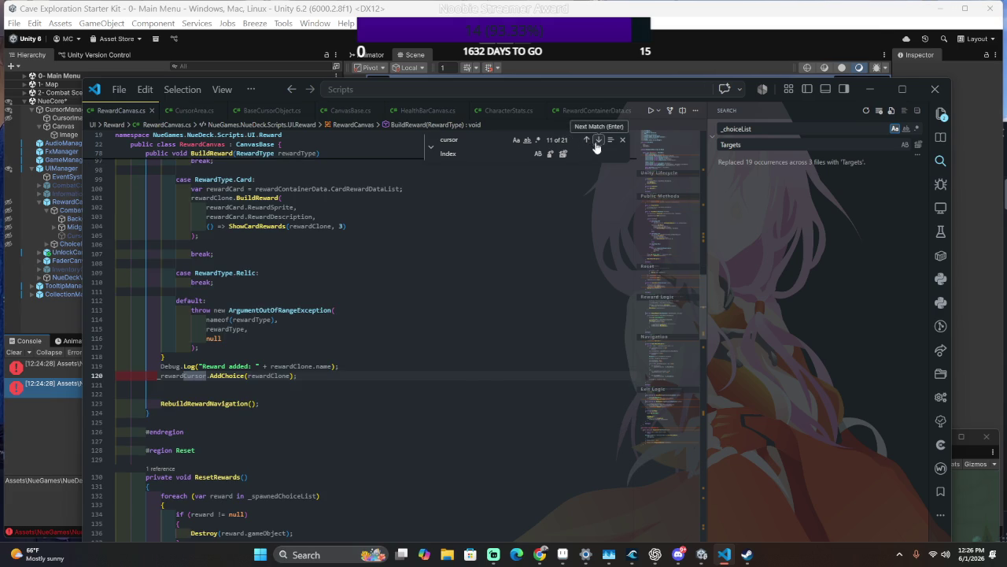
pyautogui.doubleClick(181, 376)
pyautogui.write('RewardCursor')
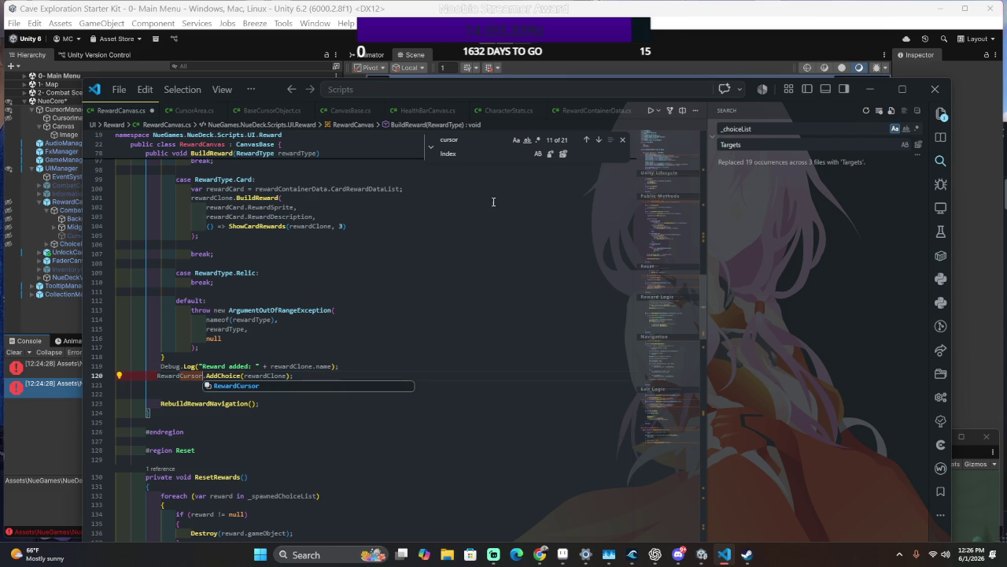
# Rename the _rewardCursor uses on lines 139–143 to RewardCursor.
pyautogui.click(597, 140)
pyautogui.click(597, 140)
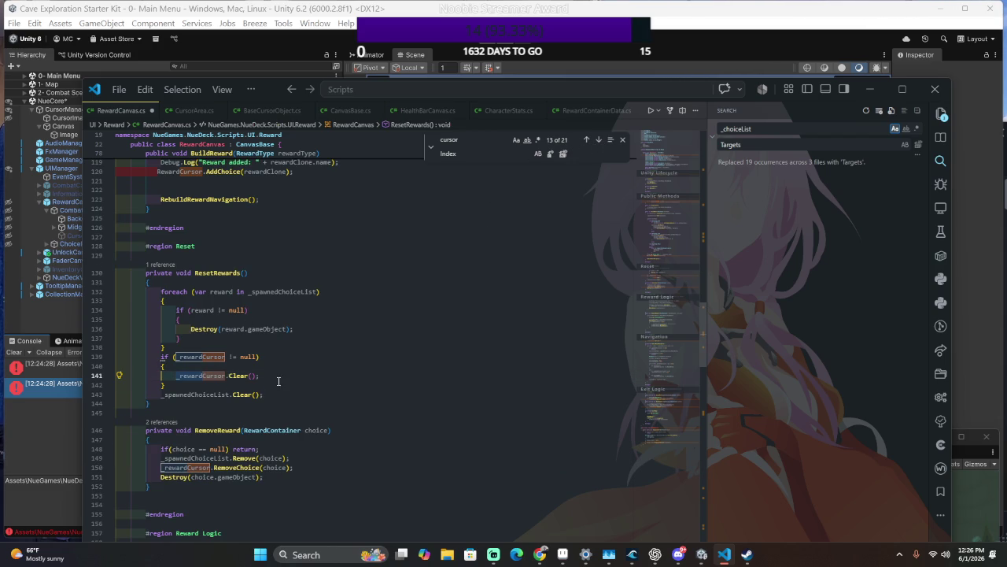
pyautogui.moveTo(201, 357); pyautogui.dragTo(176, 357)
pyautogui.write('Rewar')
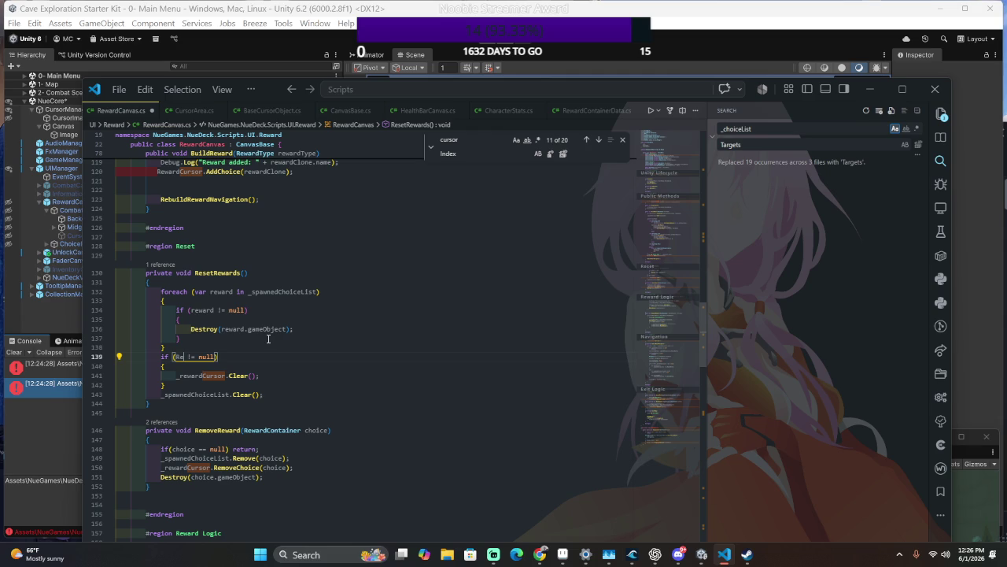
pyautogui.write('dCursor')
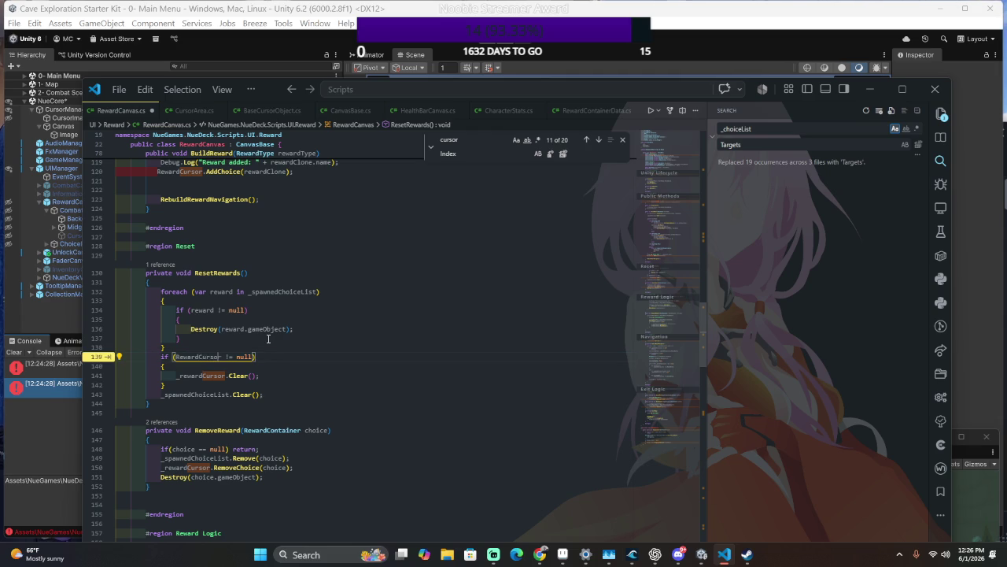
pyautogui.press('Tab')
pyautogui.press('Tab')
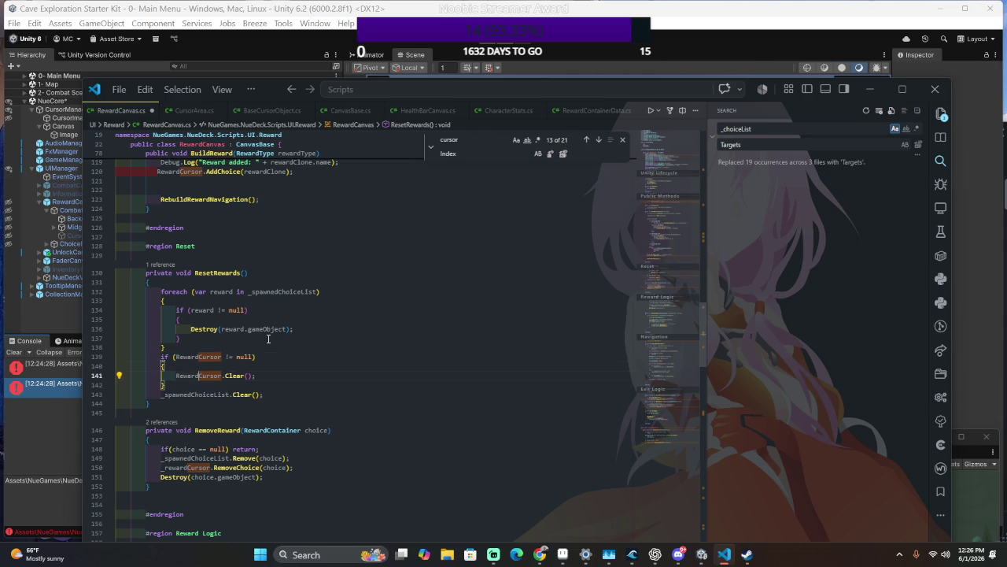
pyautogui.click(199, 395)
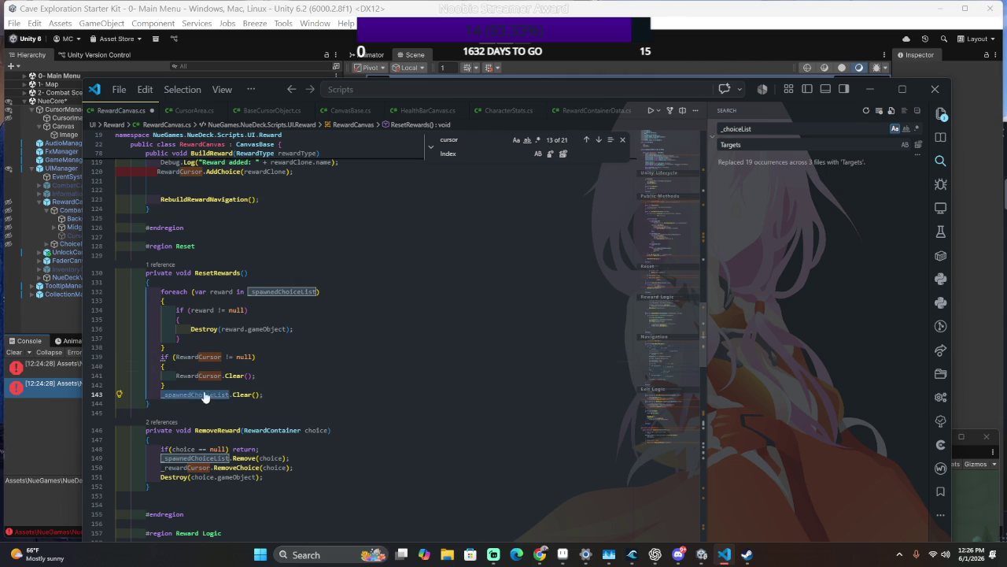
pyautogui.write('RewardCursor')
# Replace all remaining _rewardCursor occurrences with RewardCursor.
pyautogui.scroll(-1, 214, 384)
pyautogui.scroll(3, 201, 370)
pyautogui.scroll(-3, 198, 385)
pyautogui.click(185, 423)
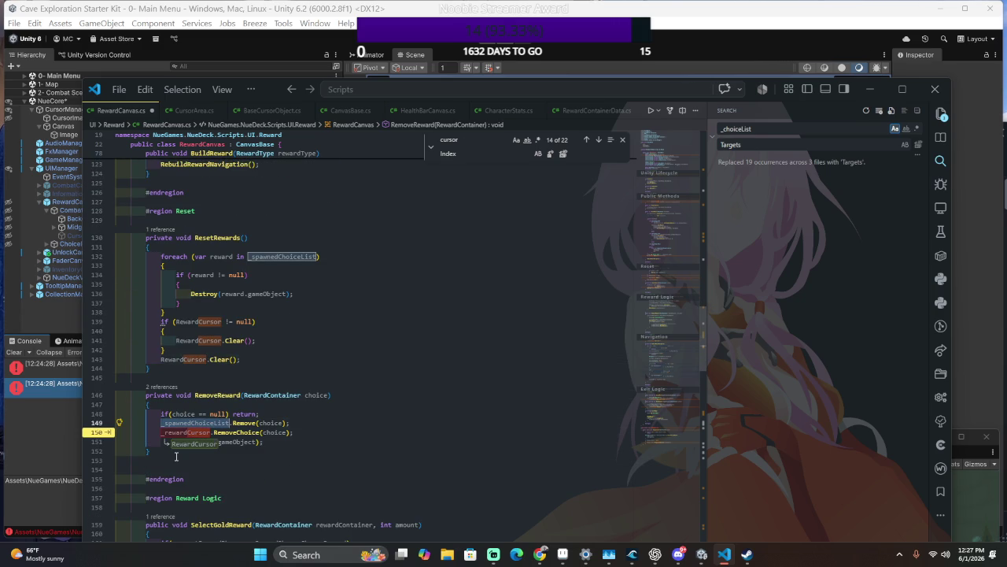
pyautogui.click(187, 432)
pyautogui.doubleClick(187, 432)
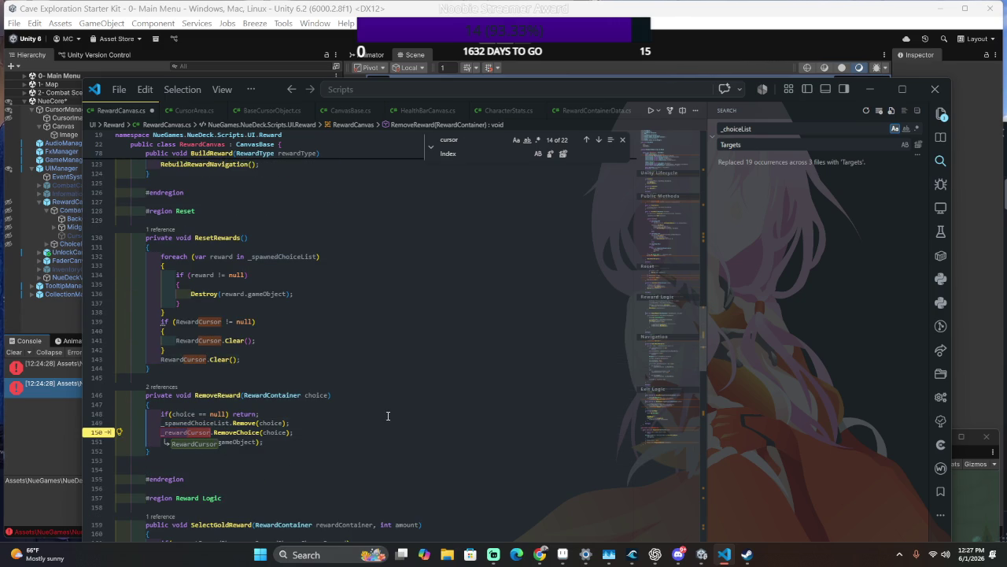
pyautogui.hotkey('ctrl', 'f')
pyautogui.doubleClick(451, 153)
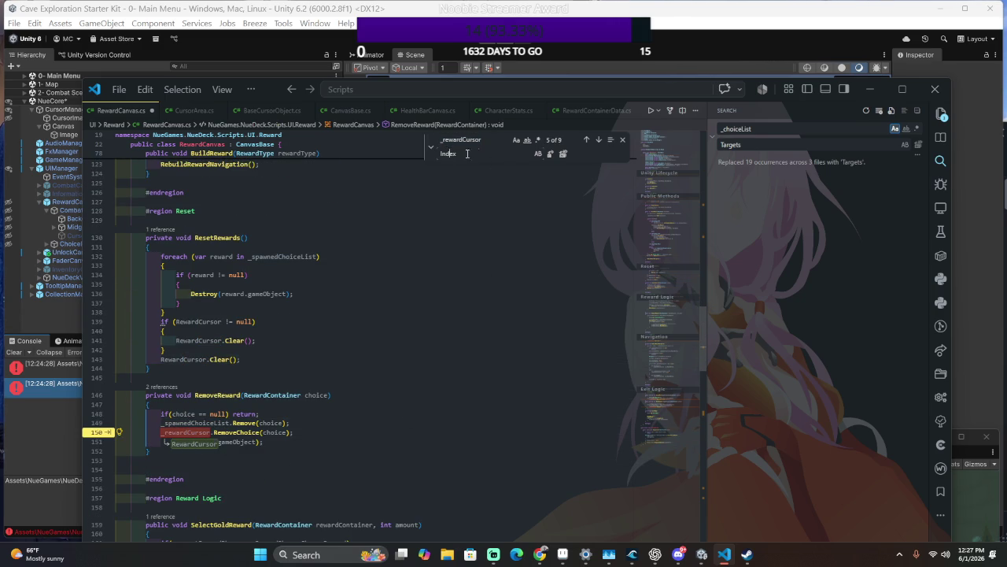
pyautogui.write('RewardCursor')
pyautogui.click(564, 153)
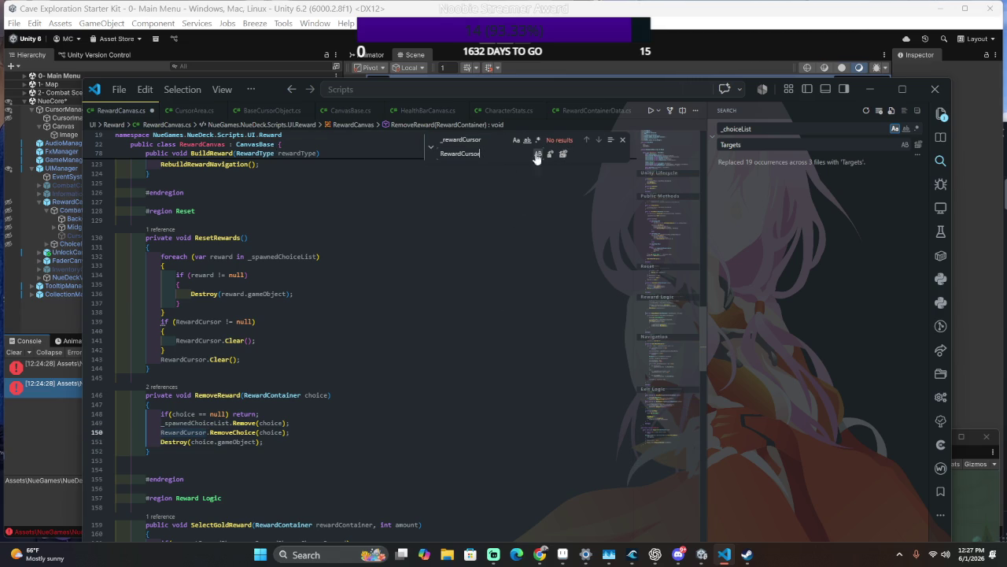
# Clear the replace field, review the RewardCursor references, and recompile in Unity.
pyautogui.doubleClick(444, 153)
pyautogui.press('BackSpace')
pyautogui.click(444, 140)
pyautogui.press('Delete')
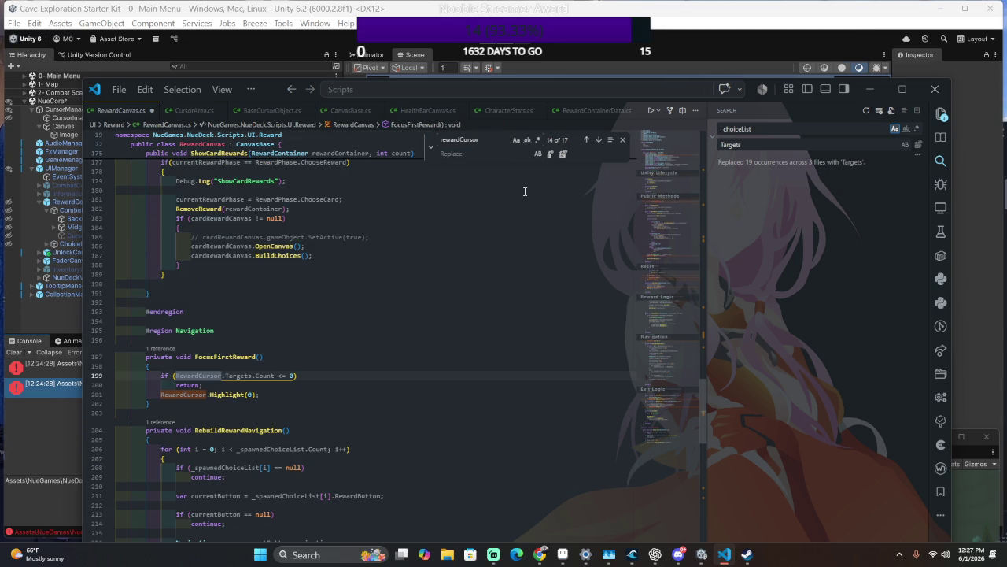
pyautogui.scroll(-15, 292, 378)
pyautogui.moveTo(118, 366); pyautogui.dragTo(320, 365)
pyautogui.scroll(-10, 322, 362)
pyautogui.scroll(6, 325, 359)
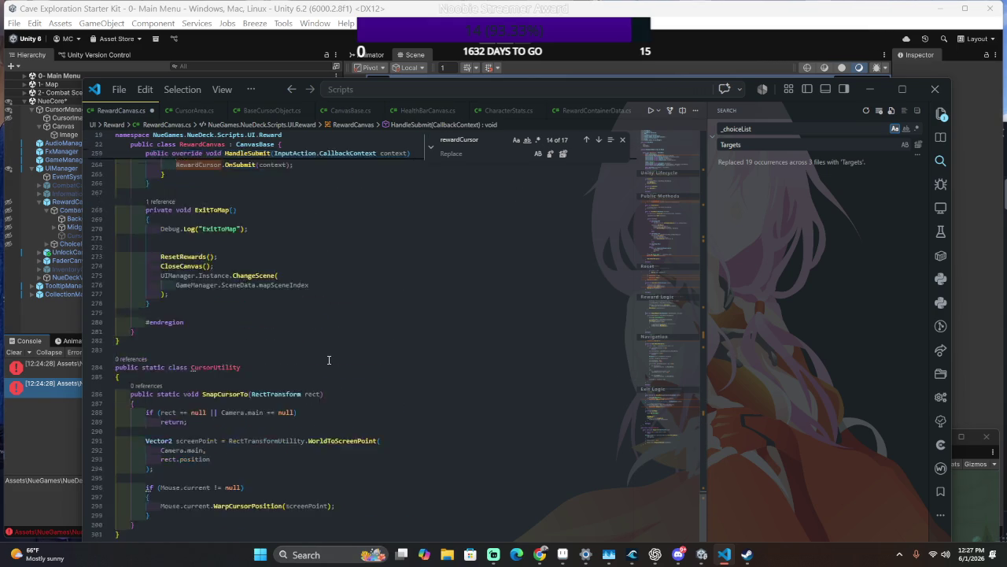
pyautogui.hotkey('alt', 'Tab')
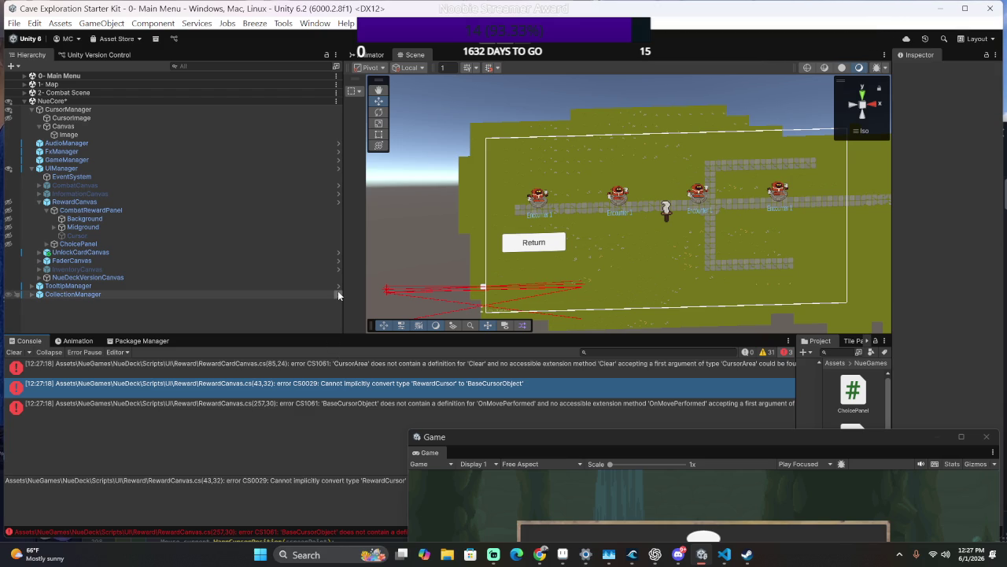
# Rename OnMovePerformed to OnMove on line 257 of RewardCanvas.cs and check Unity's recompile.
pyautogui.doubleClick(272, 405)
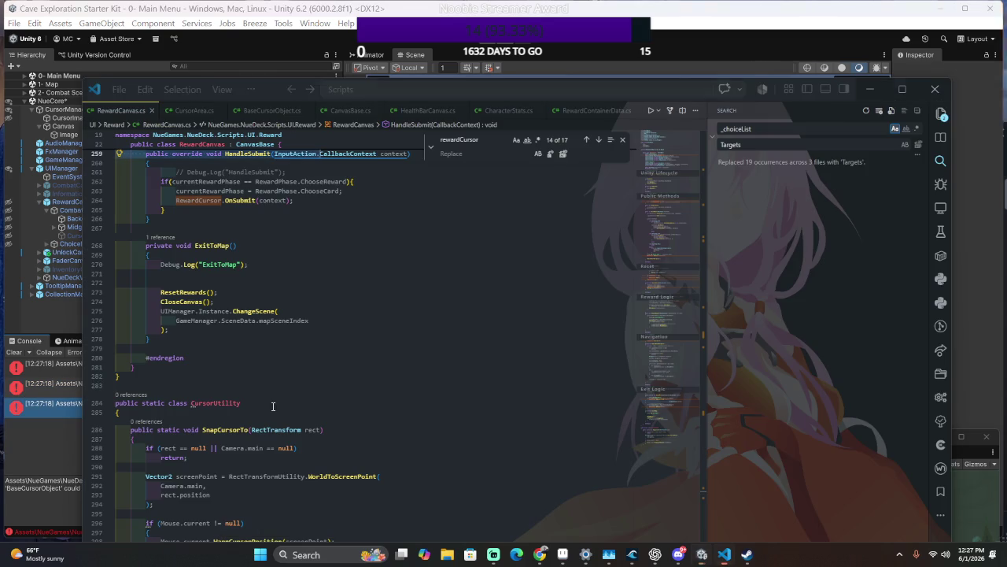
pyautogui.hotkey('ctrl', 'f')
pyautogui.write('OnMove')
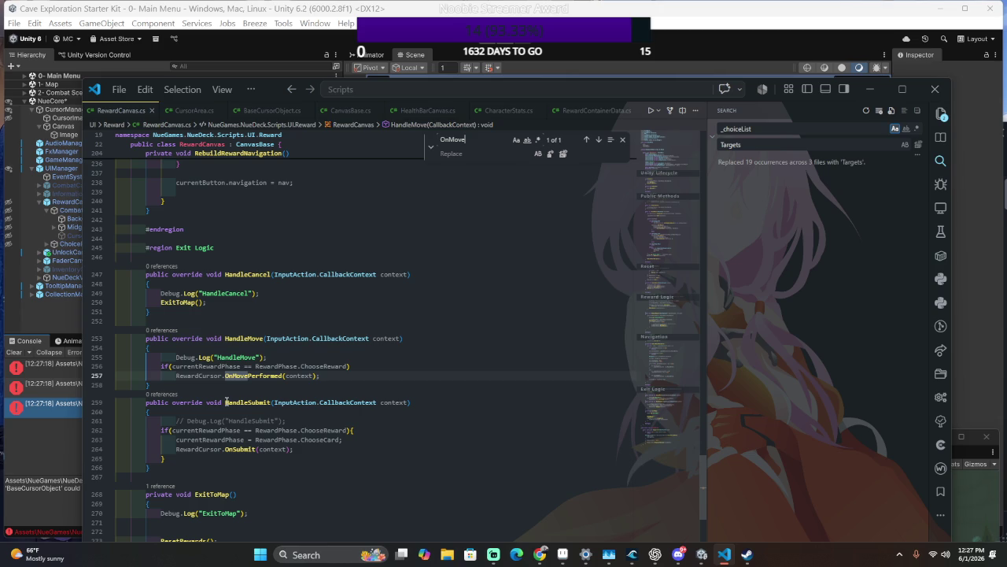
pyautogui.doubleClick(252, 375)
pyautogui.write('On')
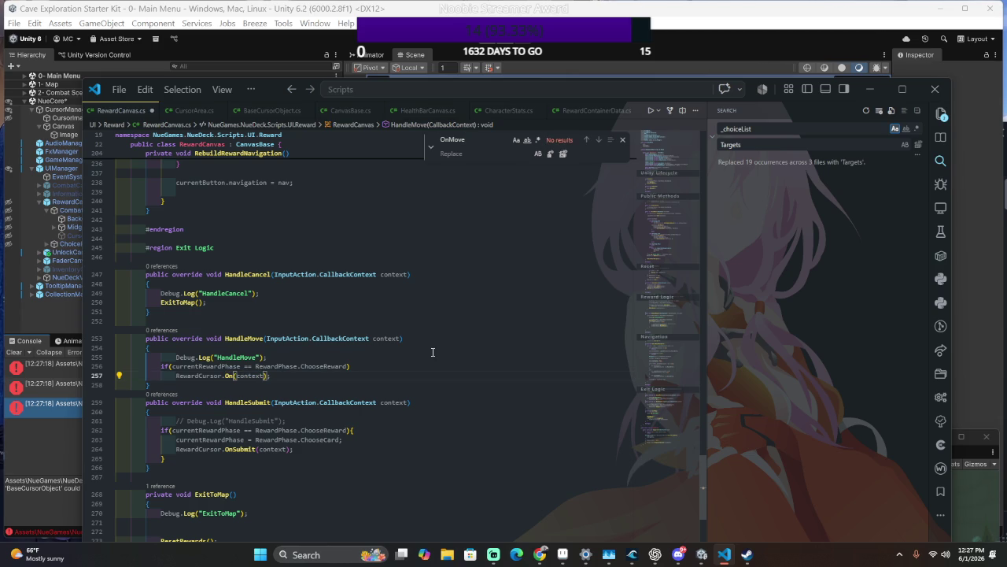
pyautogui.write('MovePerformed')
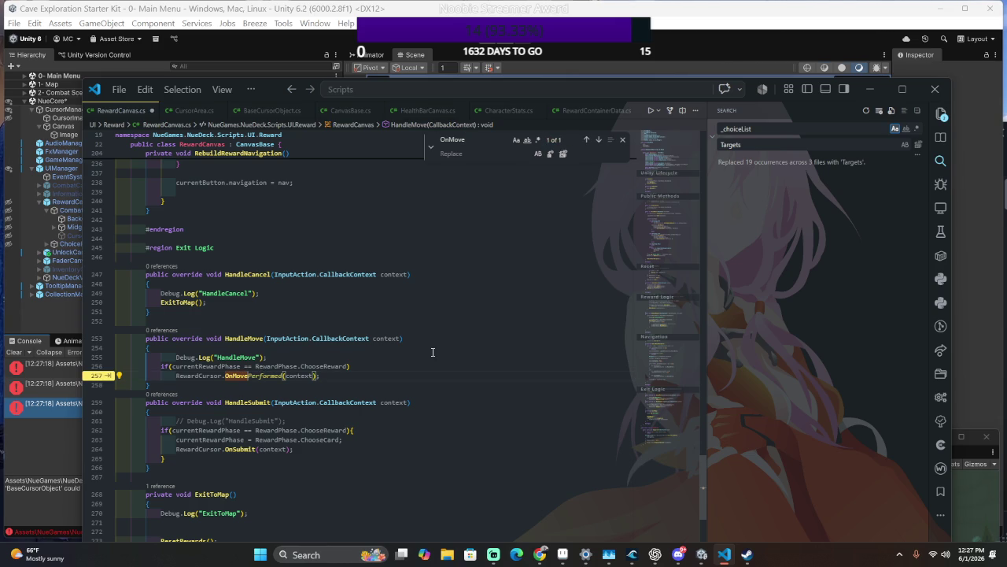
pyautogui.click(344, 248)
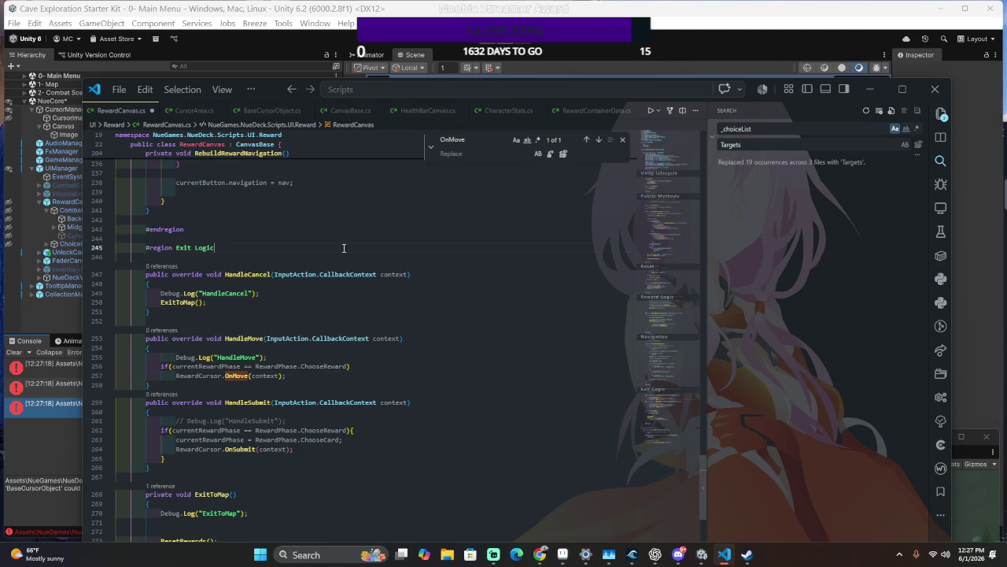
pyautogui.hotkey('alt', 'Tab')
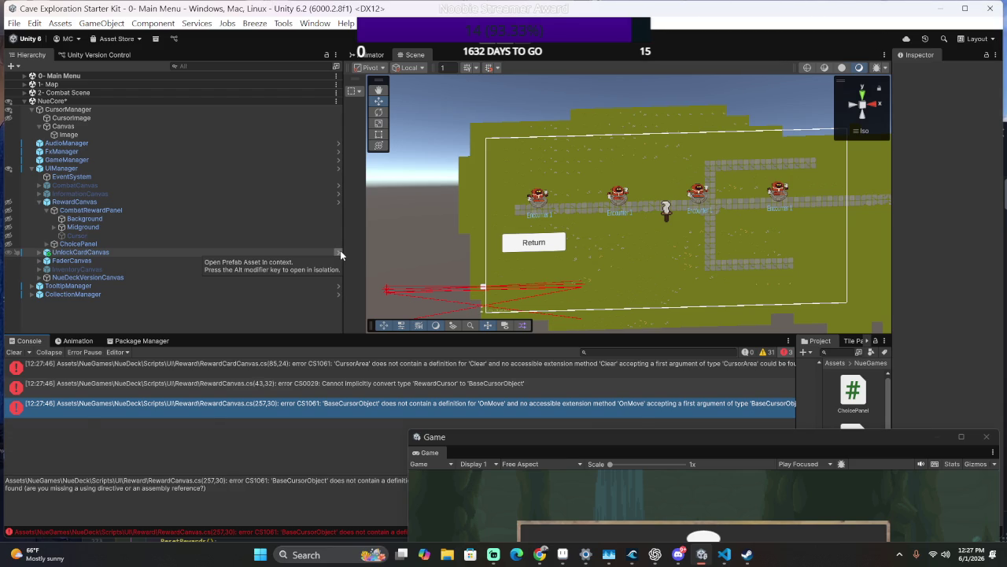
pyautogui.hotkey('alt', 'Tab')
pyautogui.moveTo(234, 376); pyautogui.dragTo(225, 376)
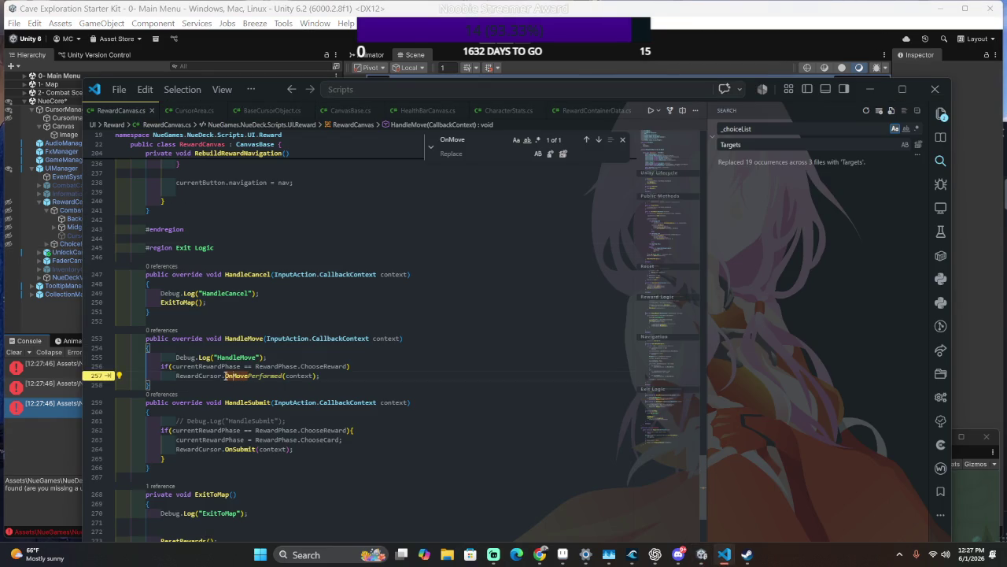
# Change line 257's RewardCursor.OnMove(context) call to HandleMove and check Unity's compile errors.
pyautogui.write('Handle')
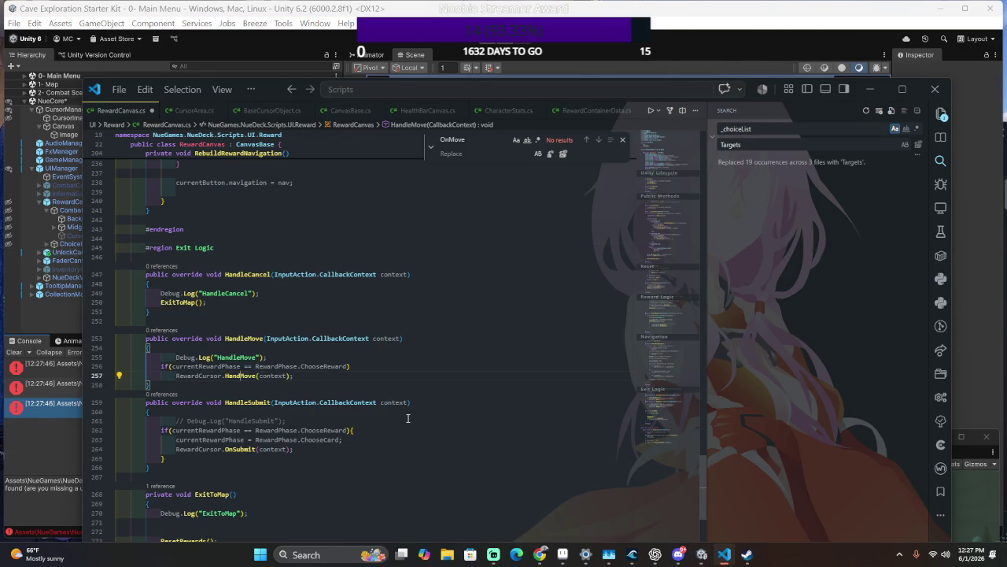
pyautogui.hotkey('alt', 'Tab')
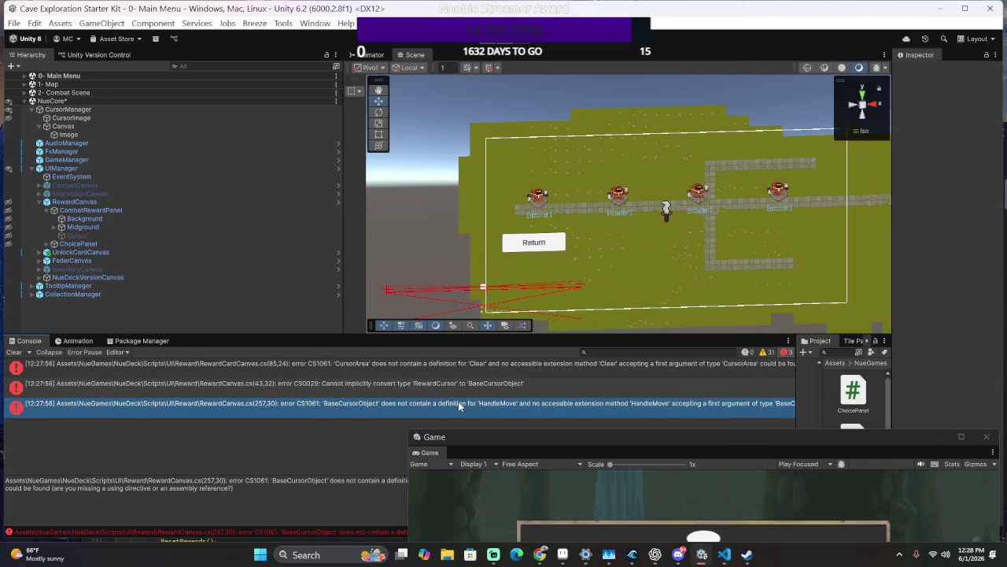
pyautogui.click(445, 384)
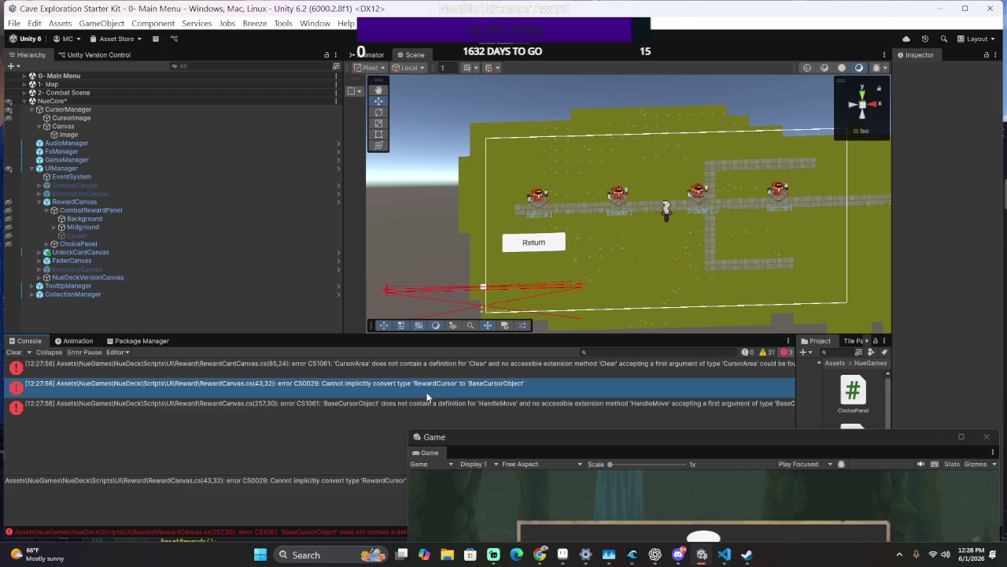
pyautogui.doubleClick(425, 389)
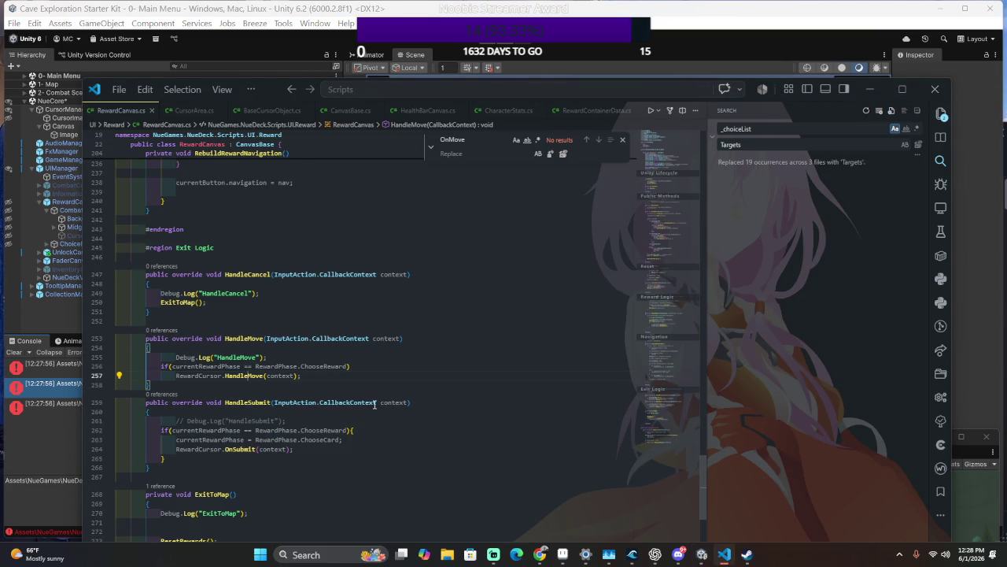
pyautogui.click(354, 373)
pyautogui.hotkey('alt', 'Tab')
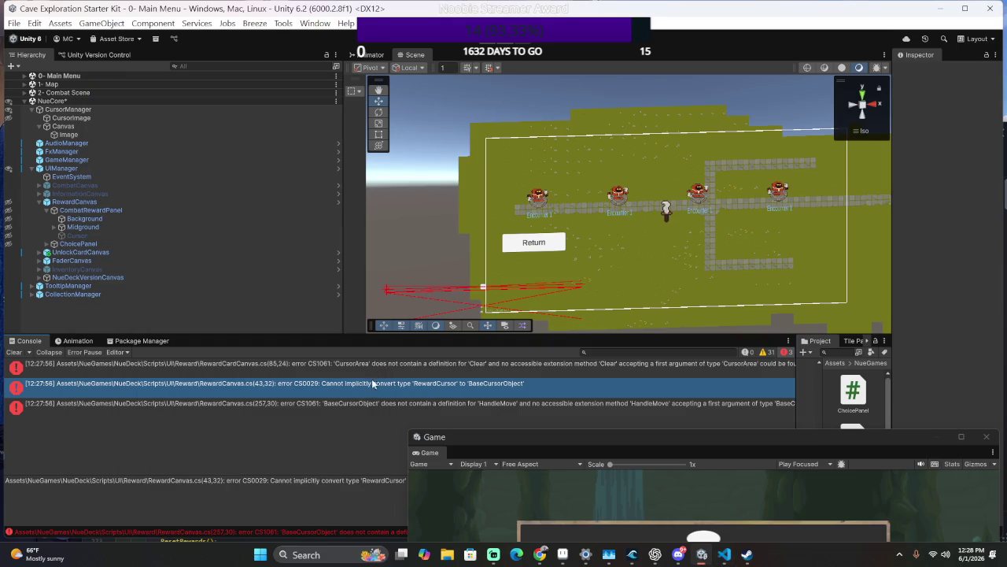
pyautogui.hotkey('alt', 'Tab')
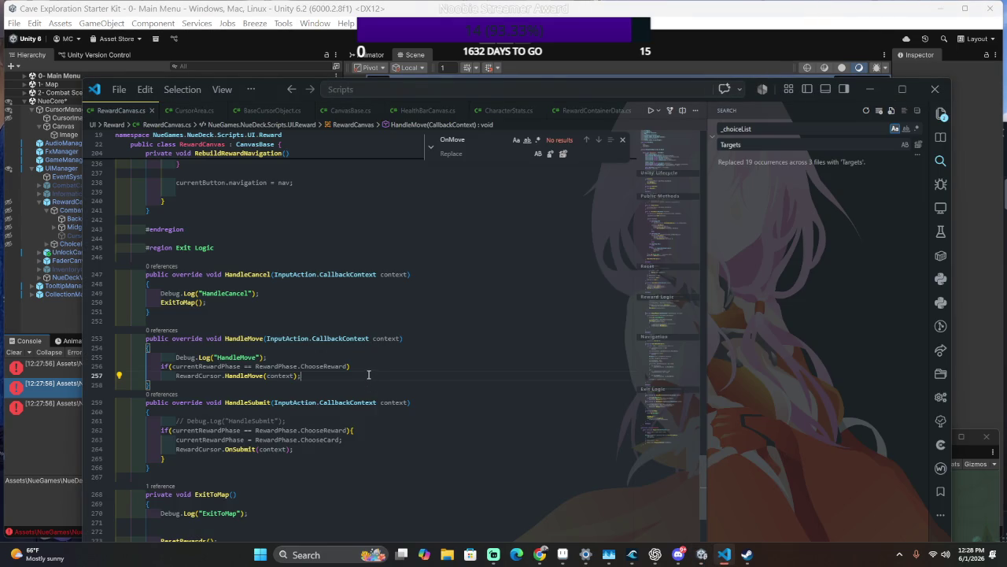
# Replace the GetComponentInChildren RewardCursor lookup in Awake with CursorManager.Instance.Cursor;.
pyautogui.scroll(10, 393, 388)
pyautogui.scroll(20, 394, 388)
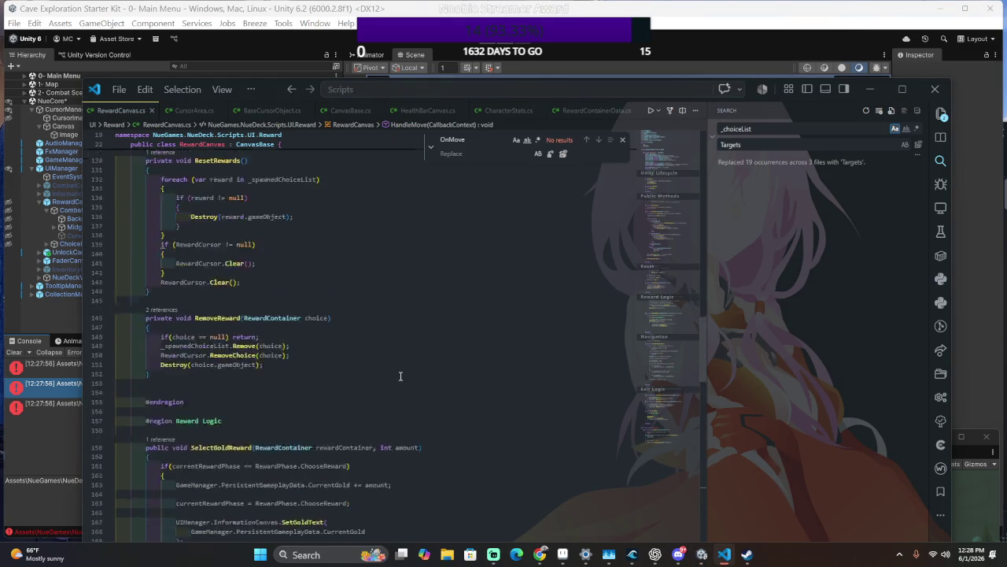
pyautogui.scroll(12, 405, 378)
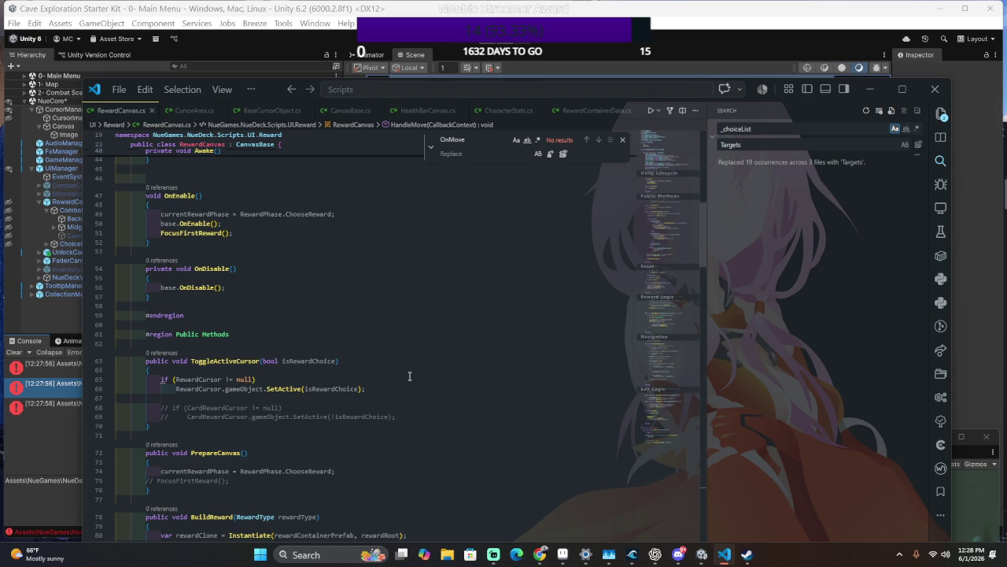
pyautogui.scroll(4, 409, 376)
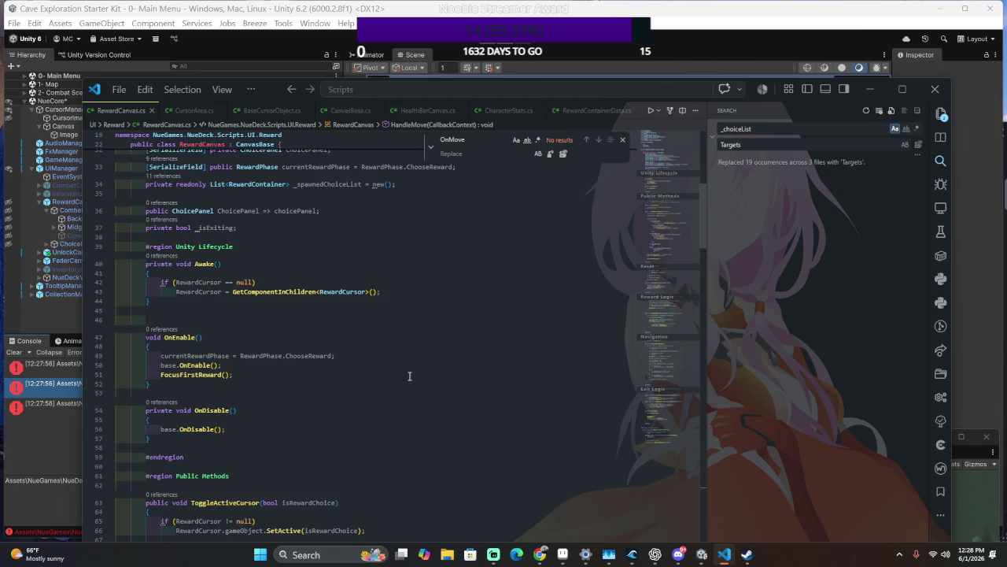
pyautogui.click(402, 294)
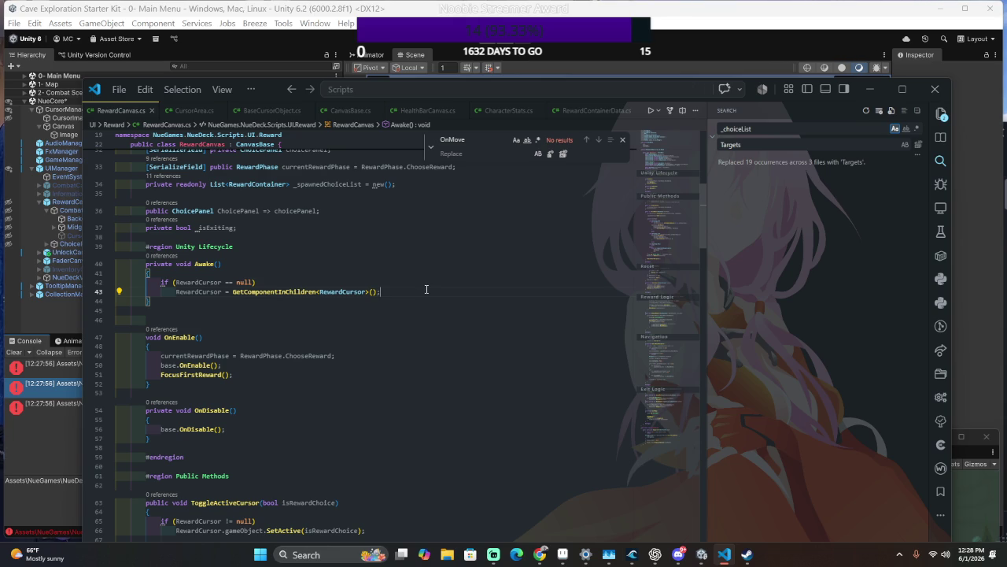
pyautogui.hotkey('shift', 'Up')
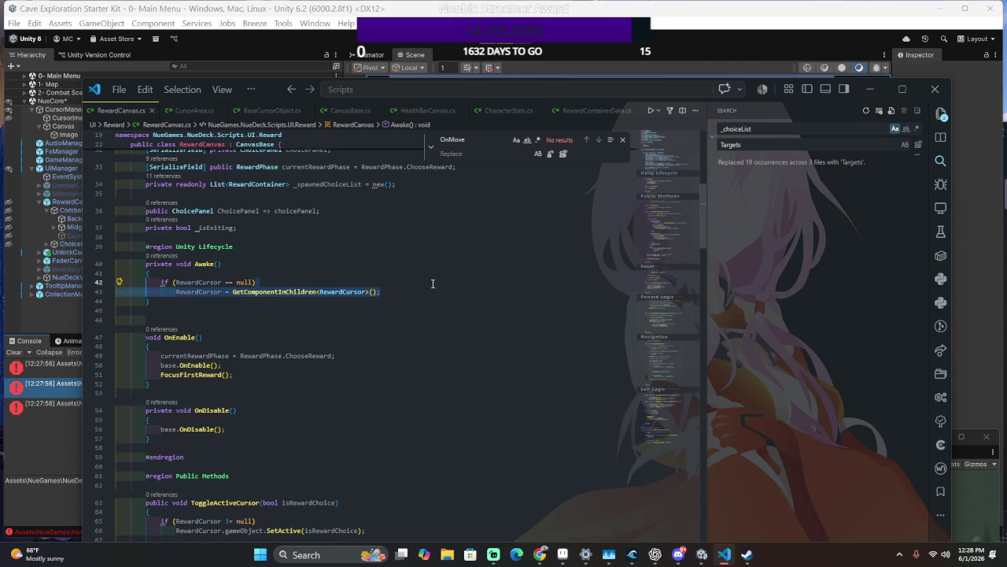
pyautogui.hotkey('shift', 'Up')
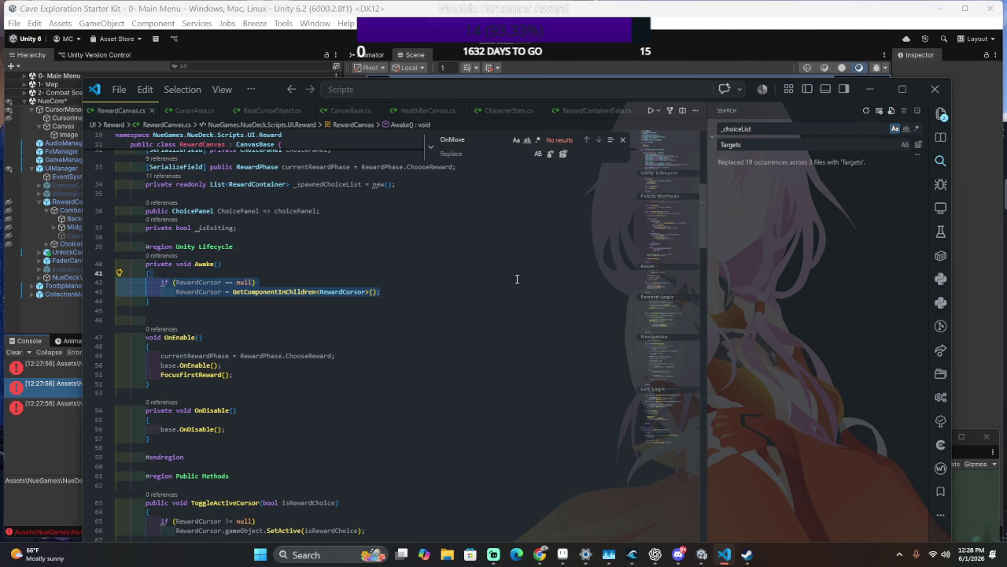
pyautogui.click(339, 292)
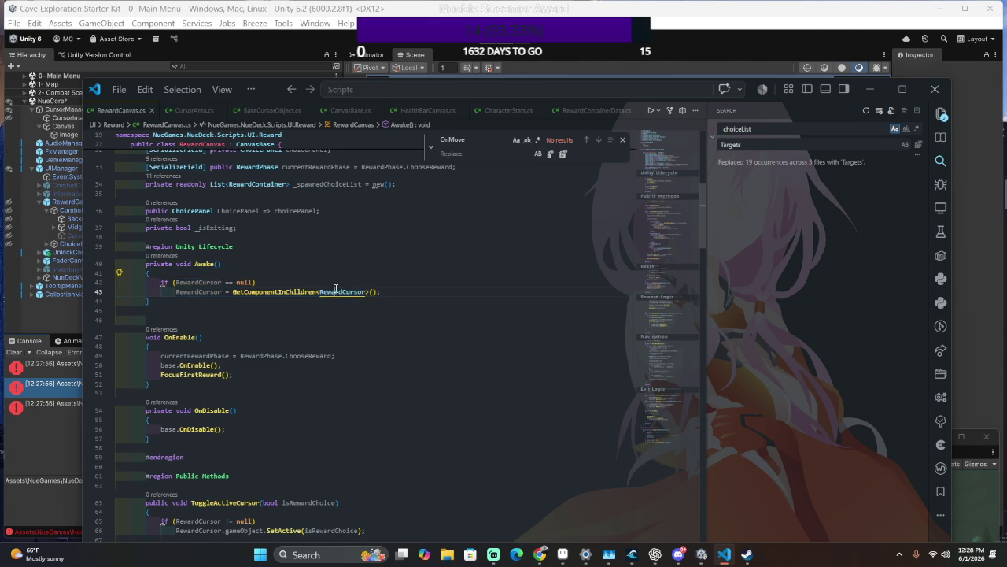
pyautogui.click(425, 298)
pyautogui.click(326, 294)
pyautogui.moveTo(369, 292); pyautogui.dragTo(234, 294)
pyautogui.write('CursorMana')
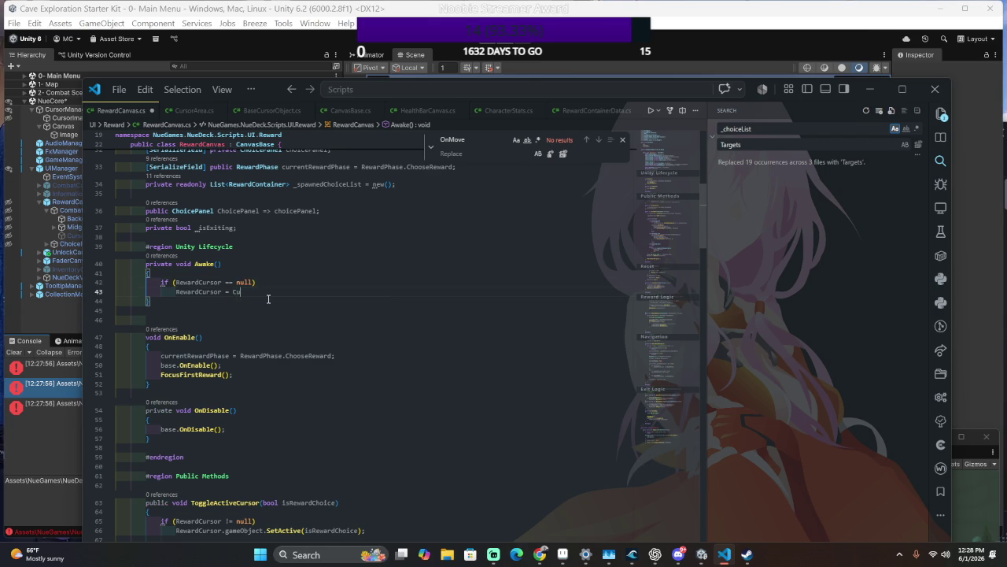
pyautogui.write('ger.')
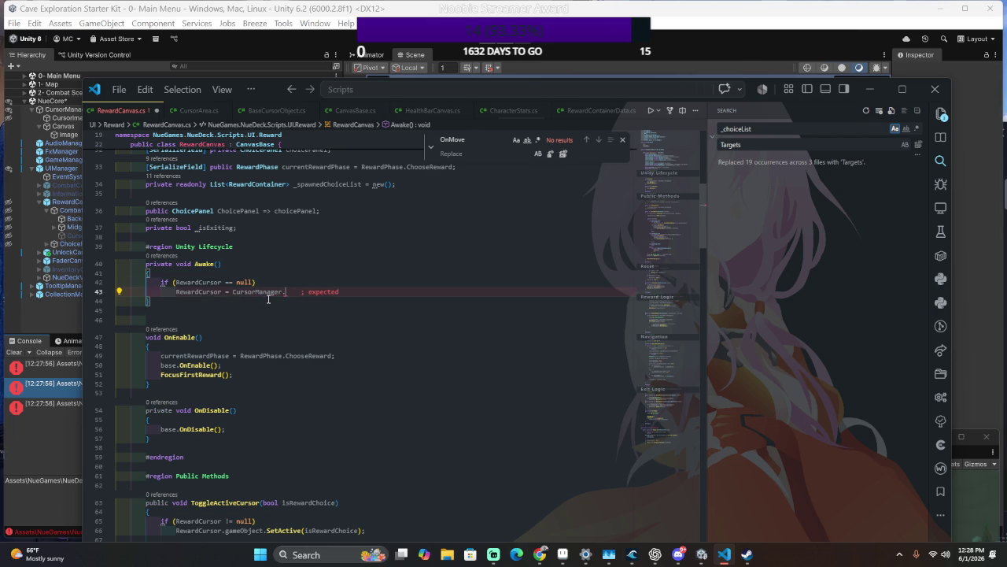
pyautogui.write('Instance.Cu')
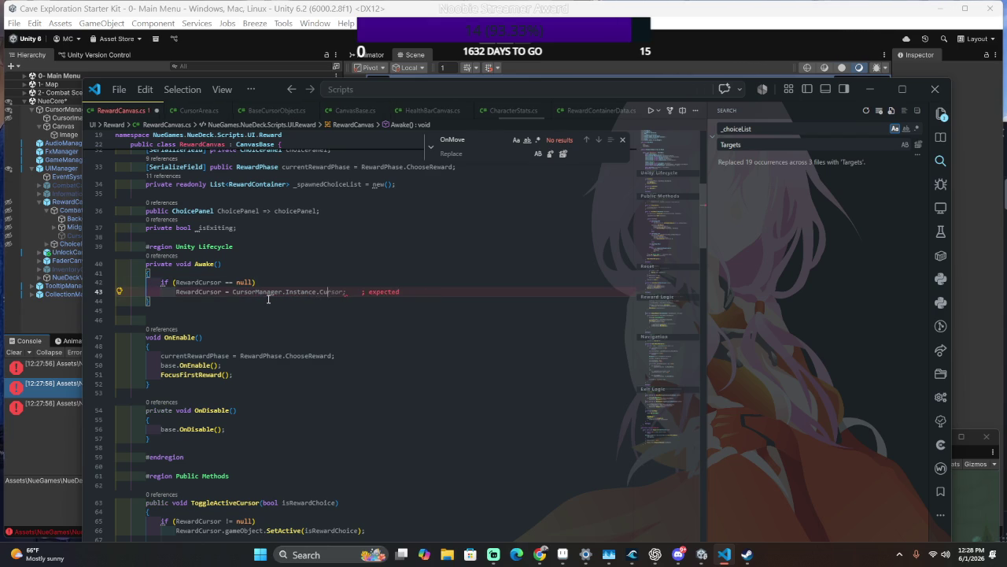
pyautogui.write('rsor;')
# Delete the null check and assignment from Awake, then recompile in Unity.
pyautogui.hotkey('shift', 'Up')
pyautogui.press('BackSpace')
pyautogui.click(252, 328)
pyautogui.click(243, 356)
pyautogui.press('Return')
pyautogui.hotkey('alt', 'Tab')
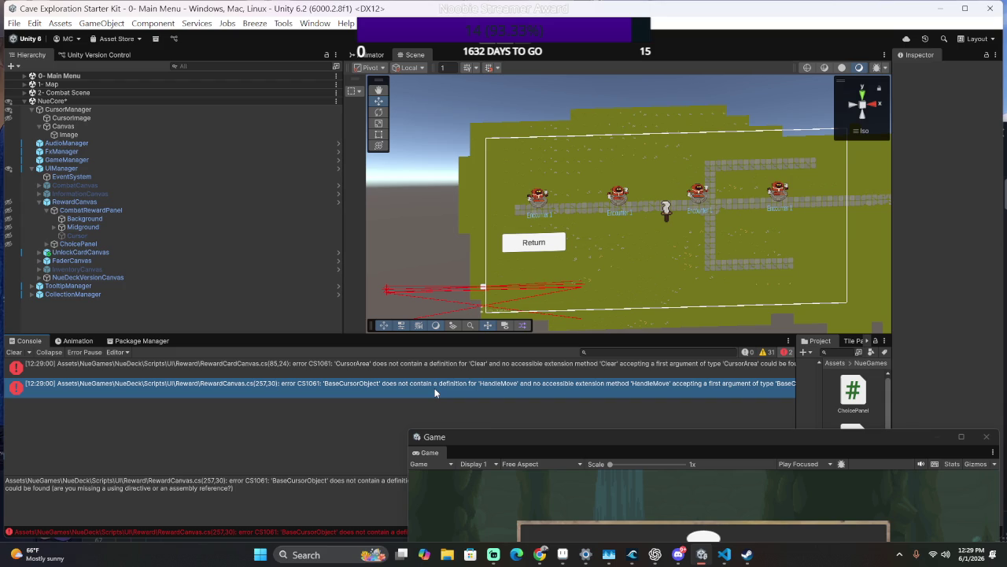
# Follow the first compile error, then open CursorArea.cs and search it for Clear.
pyautogui.click(442, 367)
pyautogui.doubleClick(442, 367)
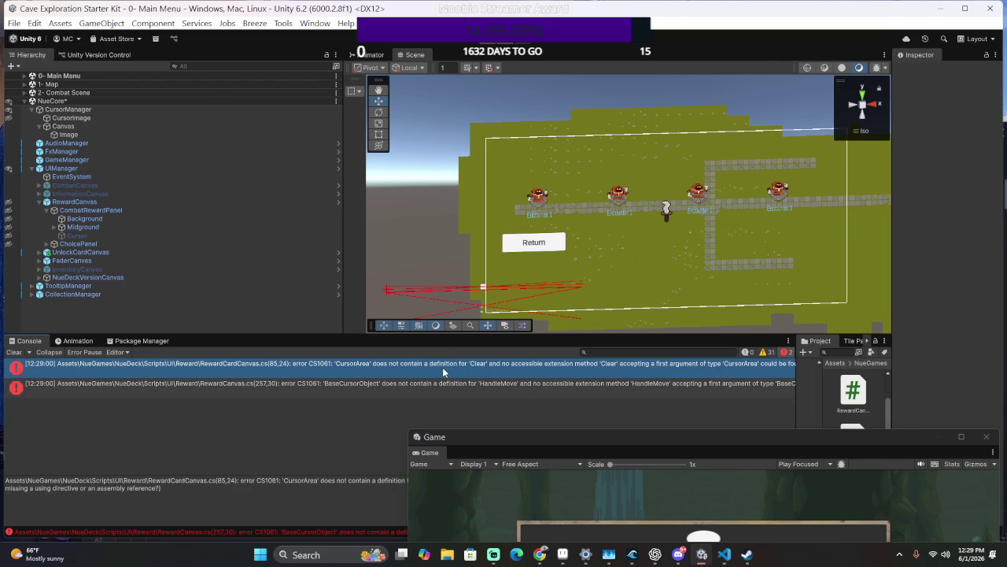
pyautogui.click(202, 375)
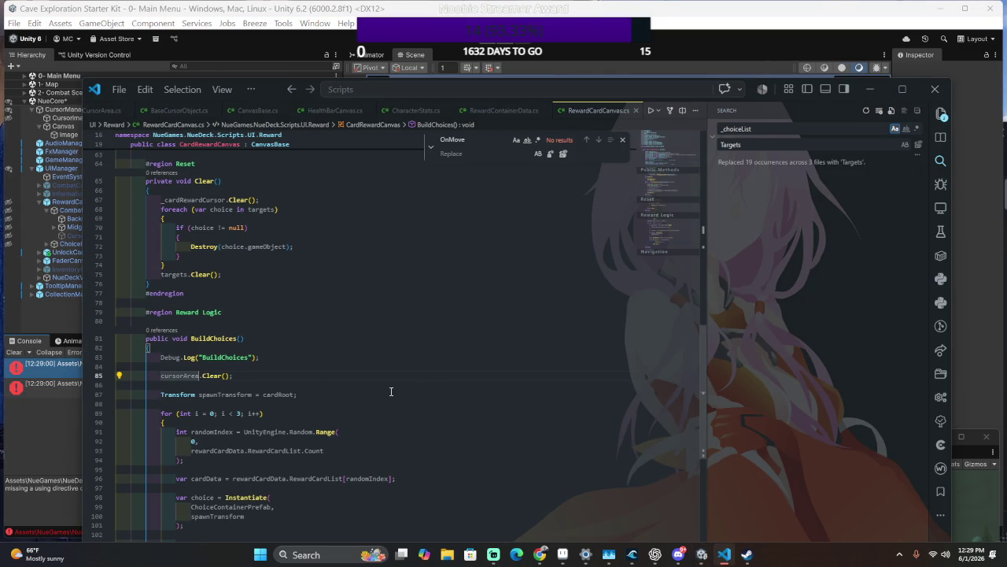
pyautogui.hotkey('ctrl', 'p')
pyautogui.write('Curs')
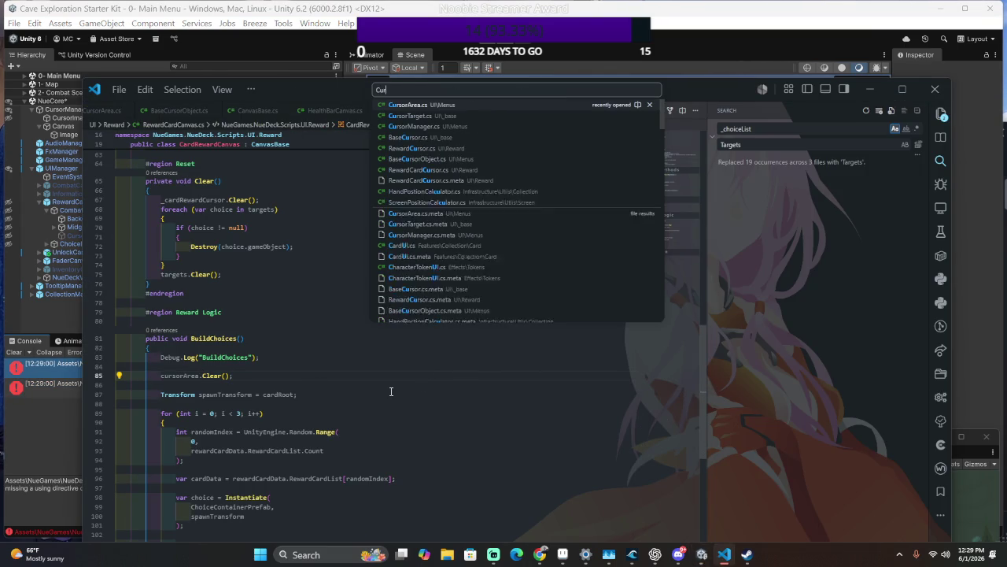
pyautogui.press('Return')
pyautogui.hotkey('ctrl', 'f')
pyautogui.write('Cl')
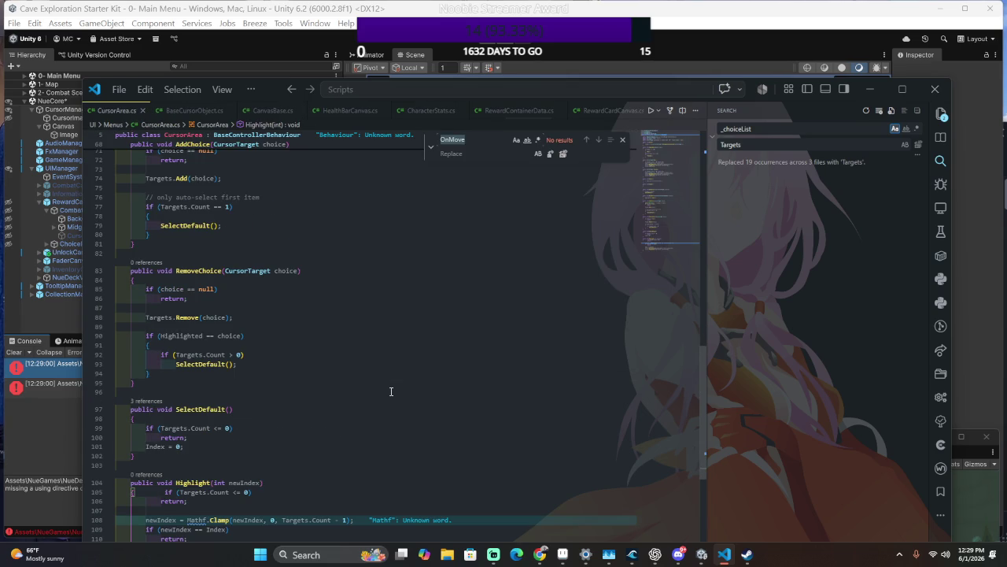
pyautogui.write('ear')
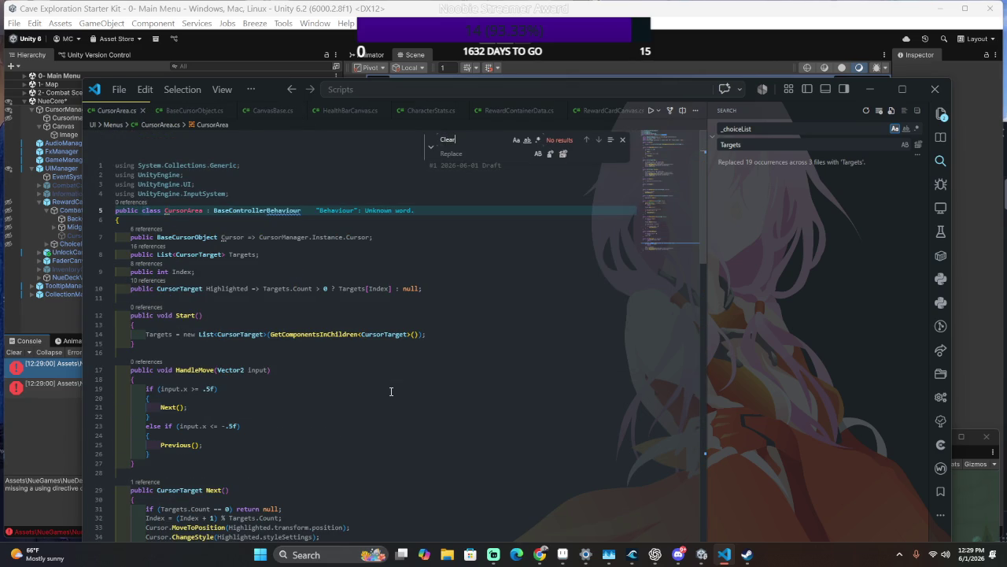
# Duplicate the Cancel method and rename the copy Clear.
pyautogui.scroll(-6, 338, 389)
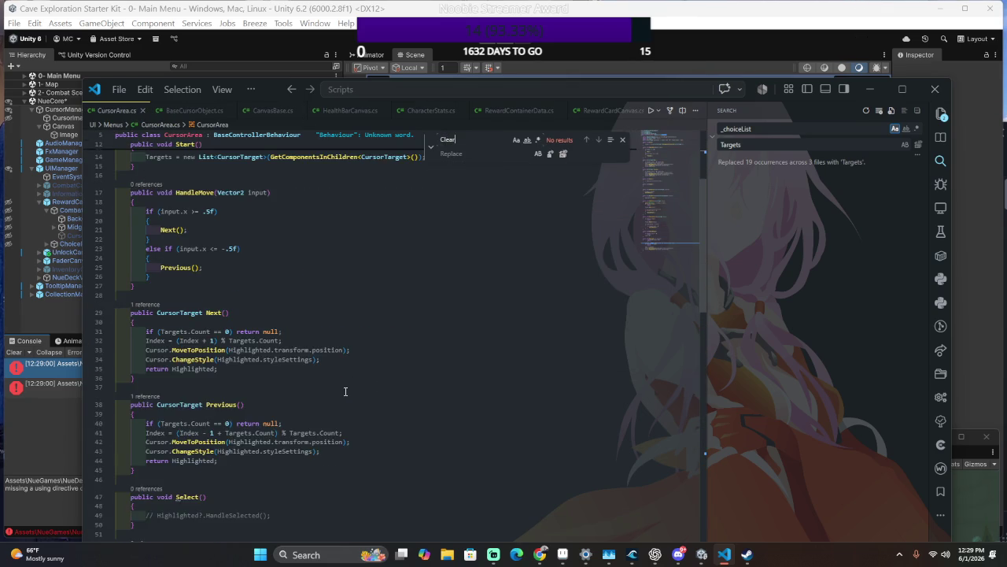
pyautogui.scroll(-5, 345, 391)
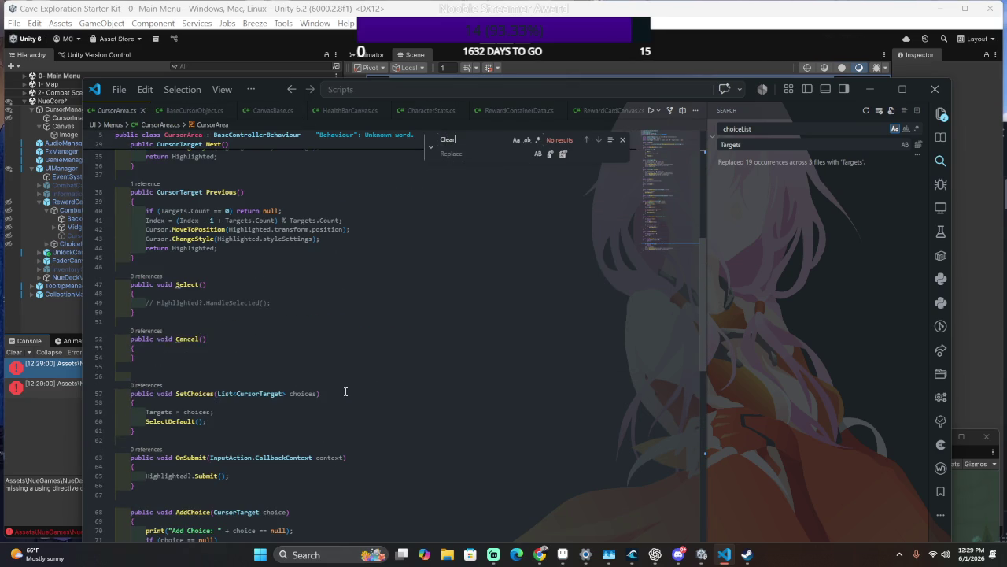
pyautogui.moveTo(268, 378); pyautogui.dragTo(307, 321)
pyautogui.hotkey('ctrl', 'c')
pyautogui.click(267, 363)
pyautogui.hotkey('ctrl', 'v')
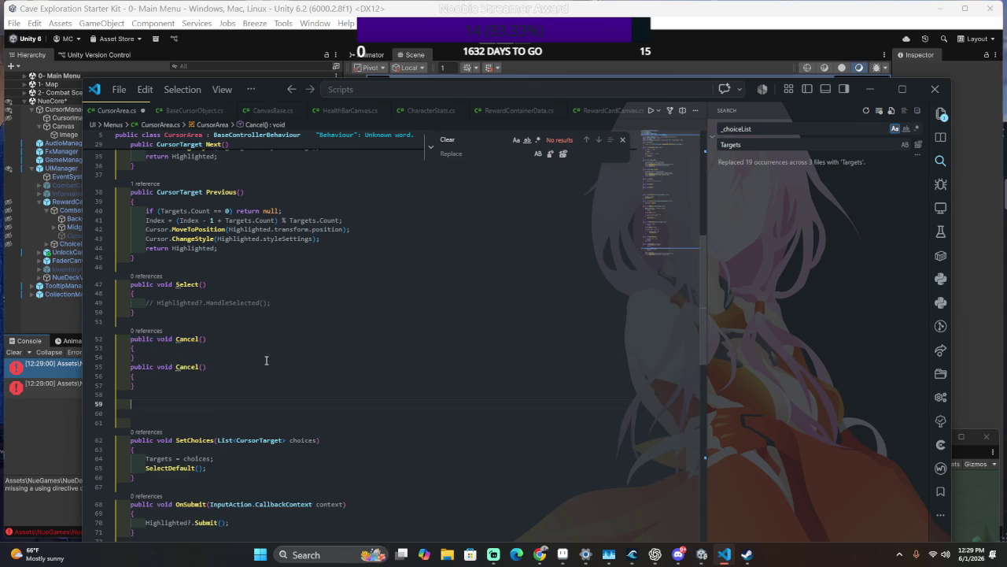
pyautogui.doubleClick(187, 376)
pyautogui.write('Clear')
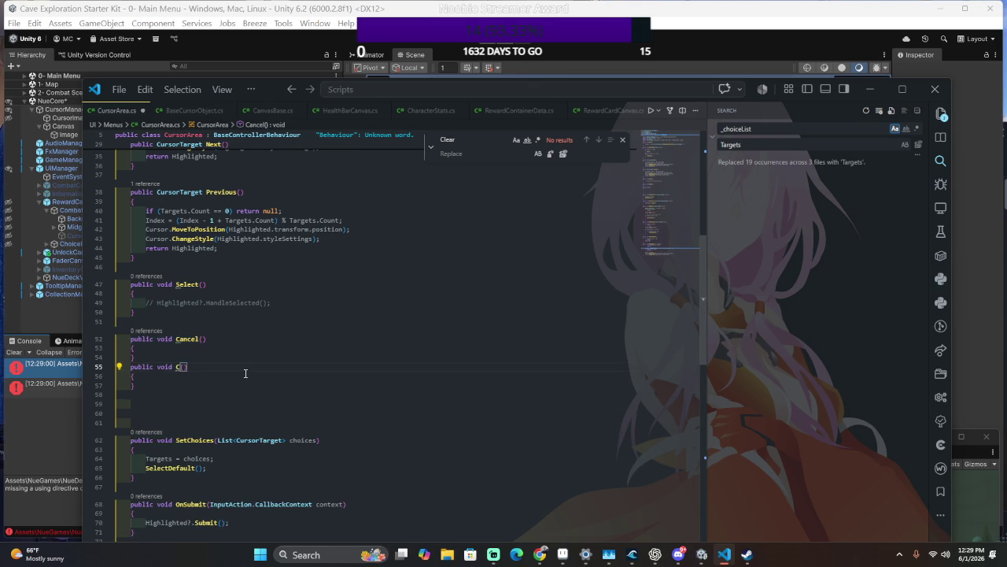
# Fill Clear with Targets.Clear() and Index = -1, then save.
pyautogui.press('Down')
pyautogui.press('Return')
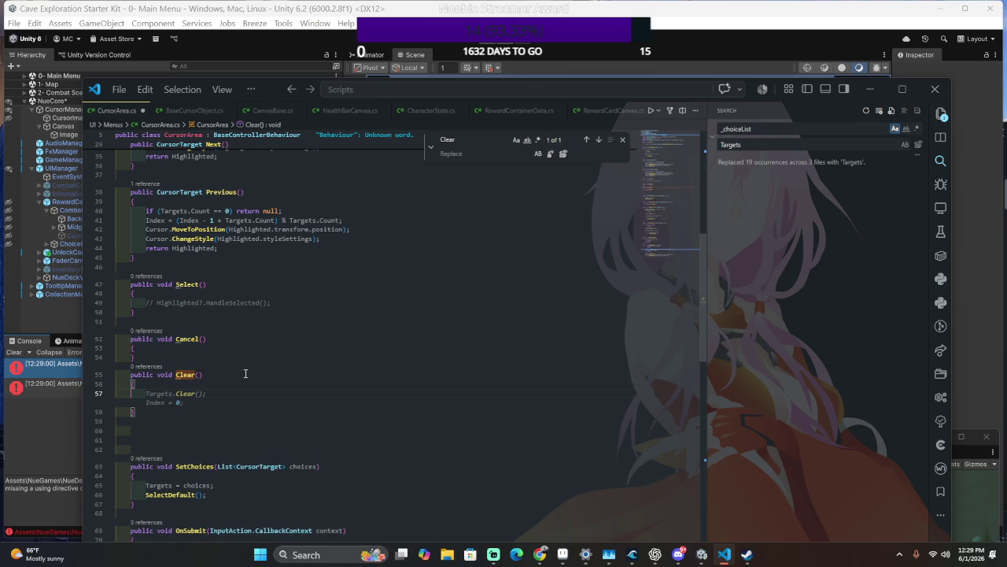
pyautogui.press('Tab')
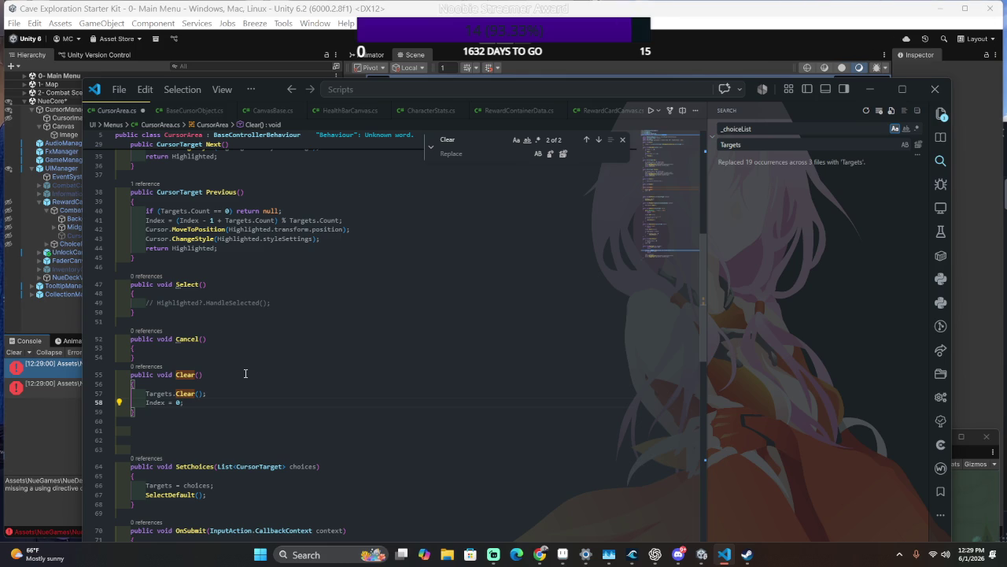
pyautogui.click(235, 392)
pyautogui.press('Down')
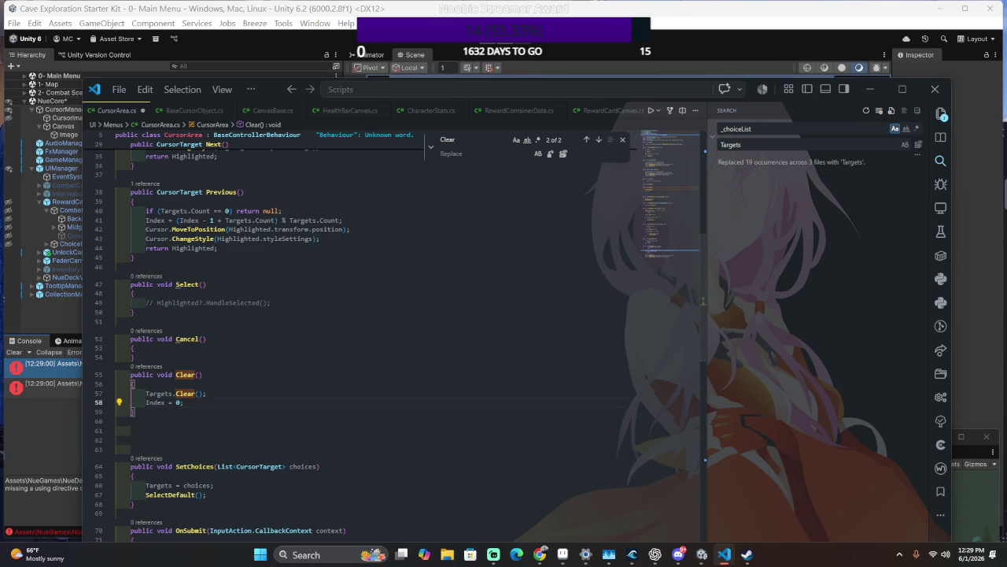
pyautogui.press('Left')
pyautogui.press('BackSpace')
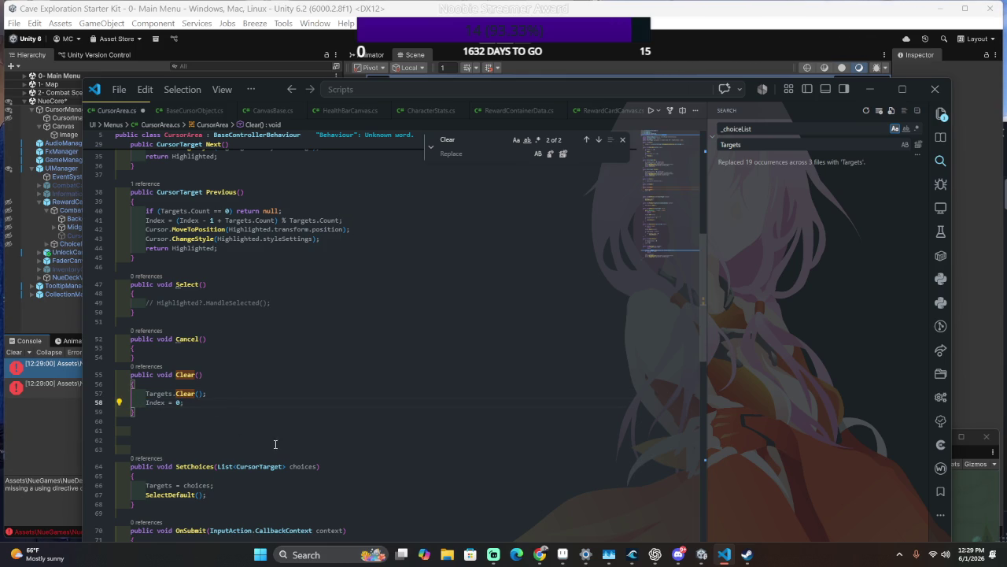
pyautogui.write('-')
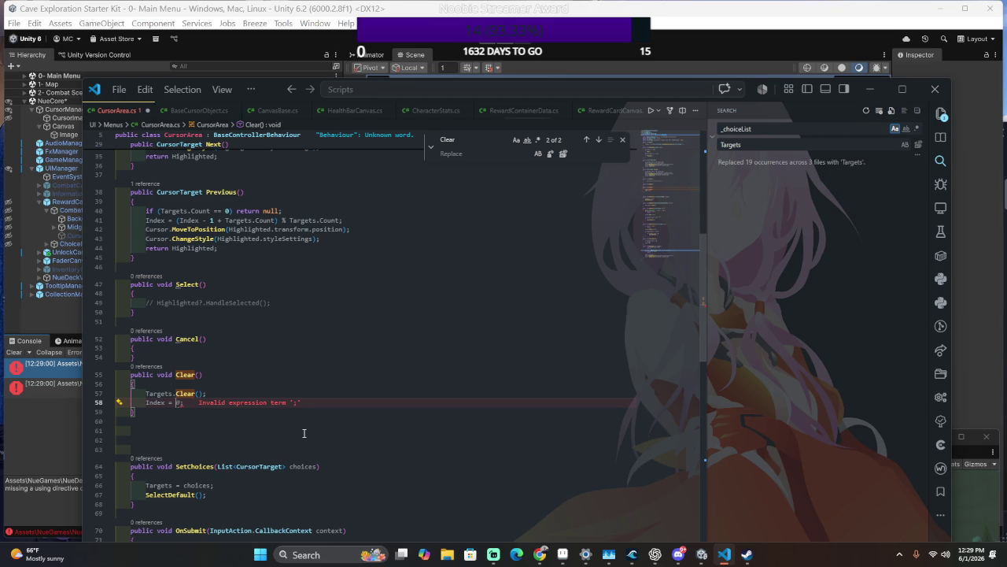
pyautogui.write('1')
pyautogui.press('BackSpace')
pyautogui.write('1')
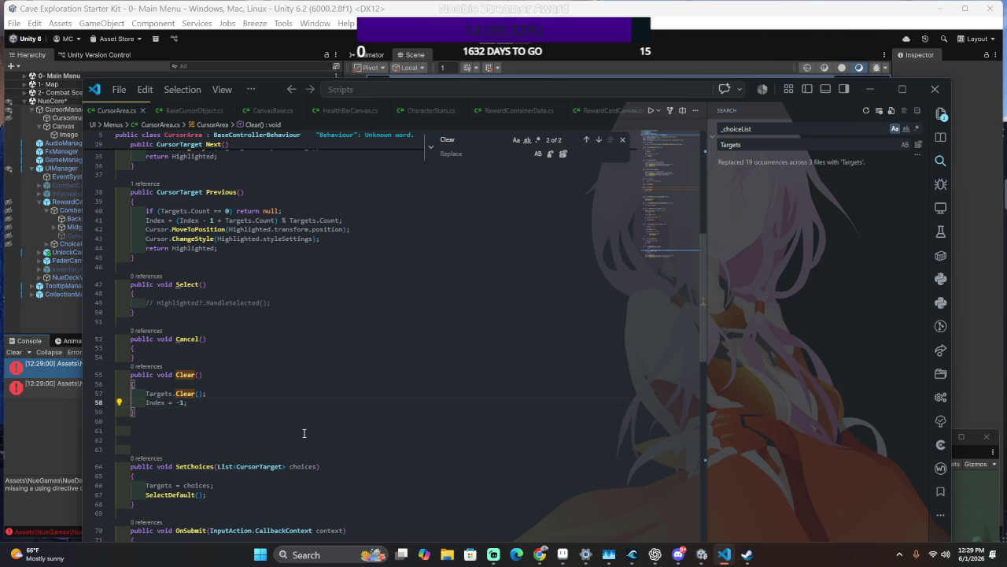
pyautogui.hotkey('alt', 'Tab')
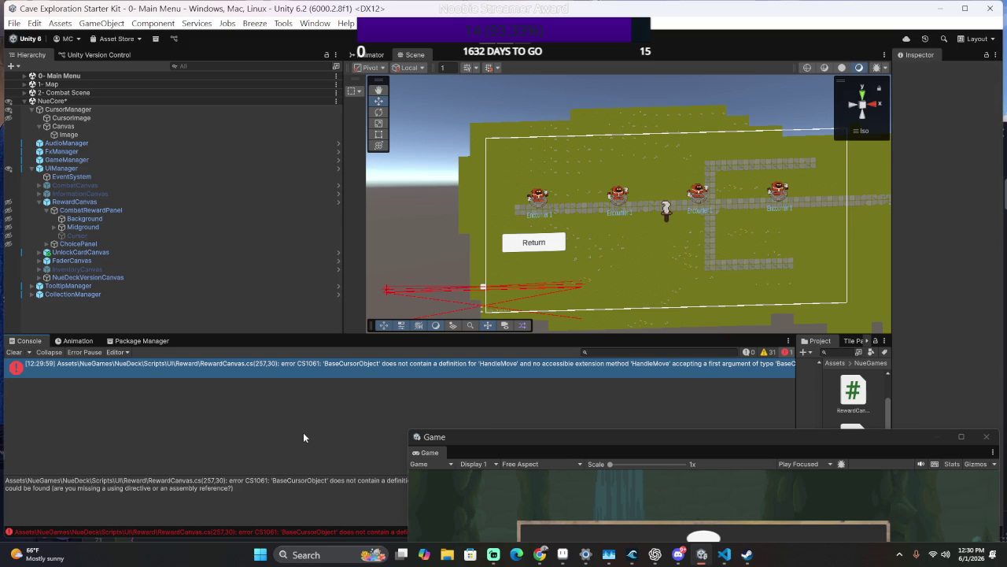
# Scroll through CursorArea.cs to review its methods.
pyautogui.hotkey('alt', 'Tab')
pyautogui.click(263, 359)
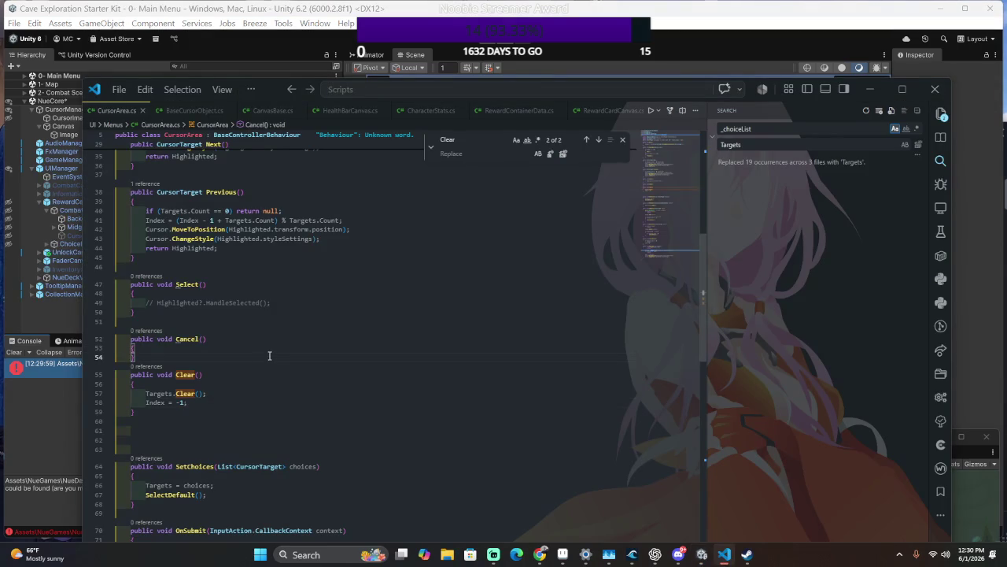
pyautogui.hotkey('ctrl', 'p')
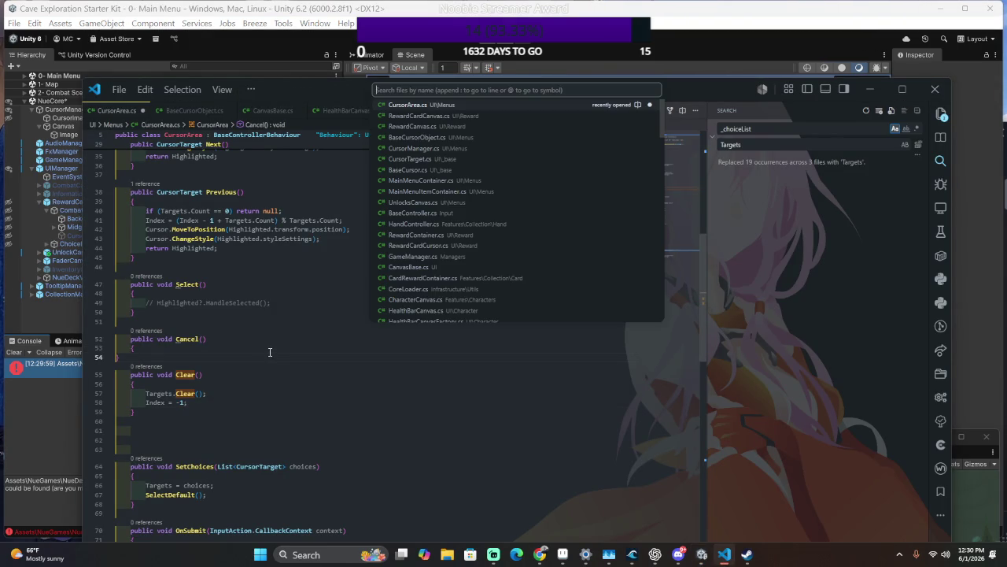
pyautogui.write('CursorAr')
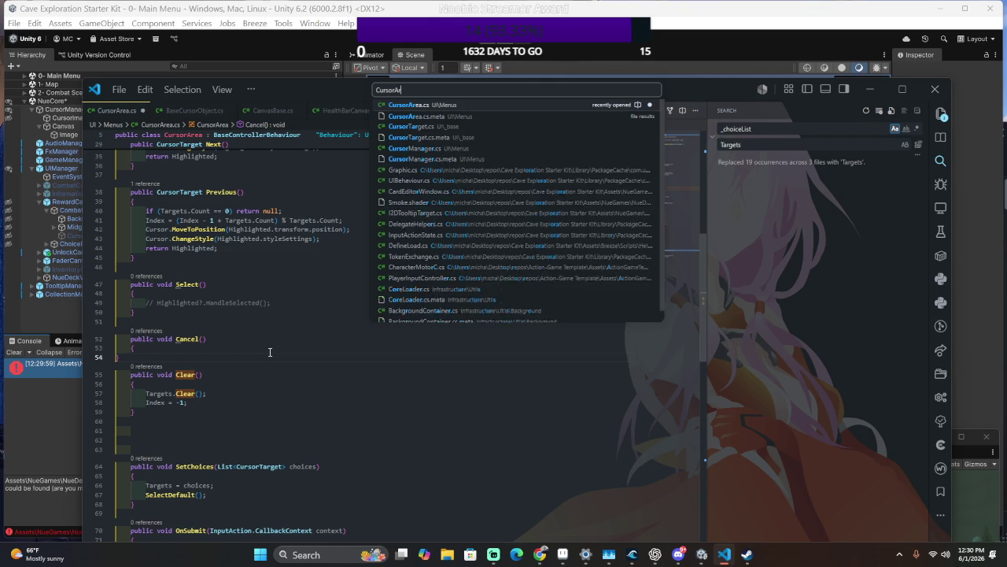
pyautogui.press('Escape')
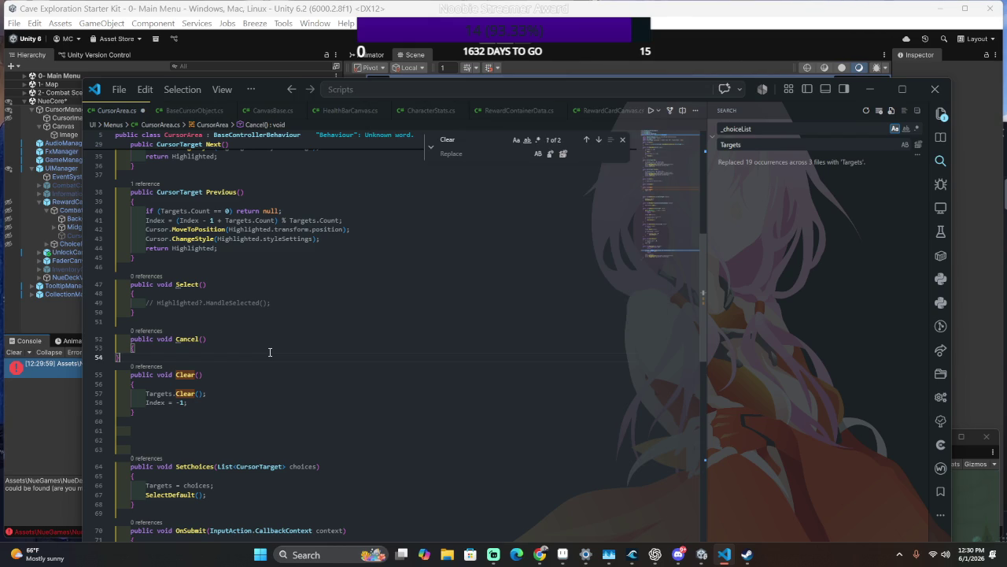
pyautogui.scroll(-6, 252, 342)
pyautogui.scroll(10, 229, 334)
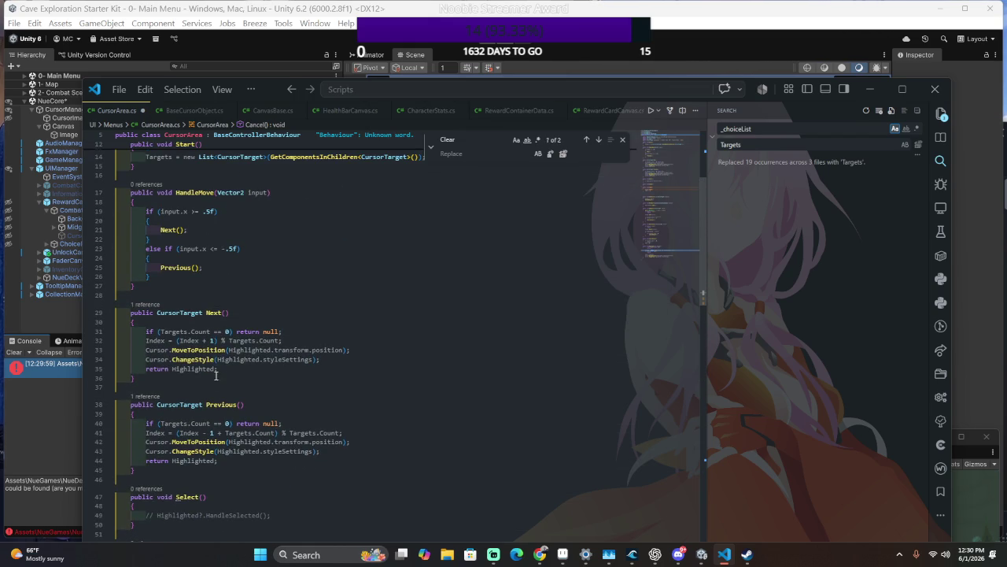
pyautogui.scroll(3, 216, 369)
pyautogui.scroll(-3, 213, 370)
pyautogui.scroll(3, 188, 338)
# Inspect HandleMove's Vector2 parameter, then view the cursorArea.Clear() call in RewardCardCanvas.
pyautogui.click(183, 368)
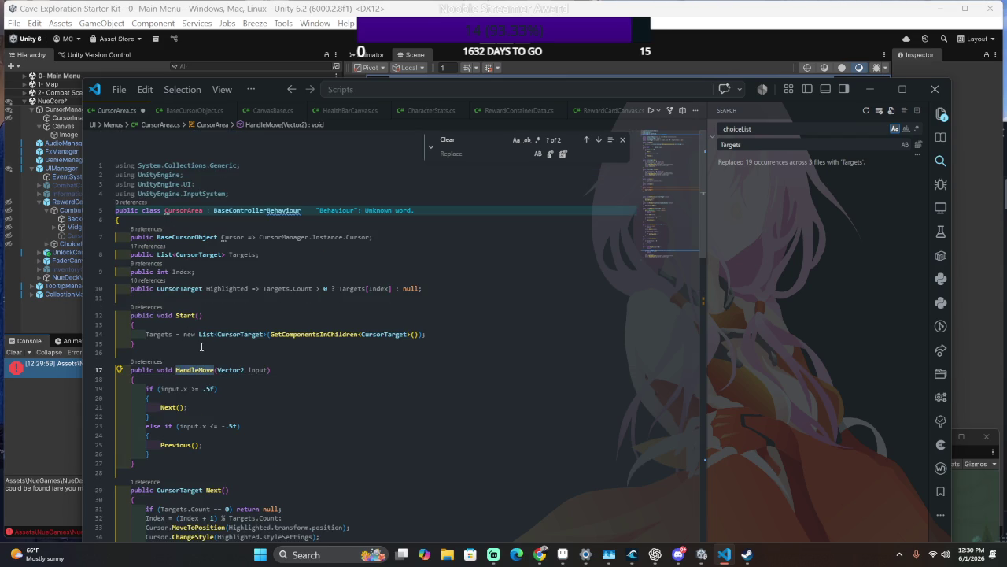
pyautogui.click(244, 369)
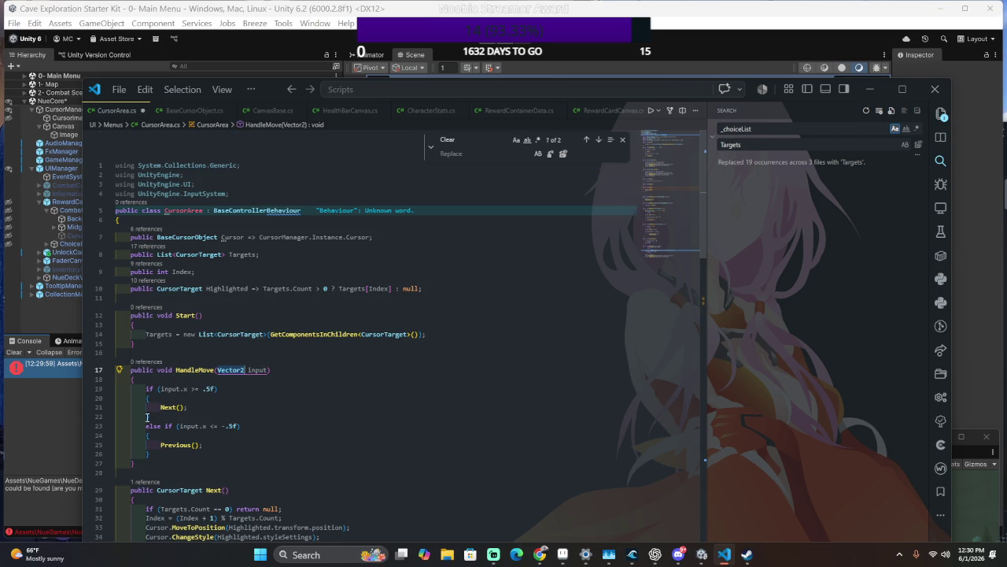
pyautogui.click(191, 372)
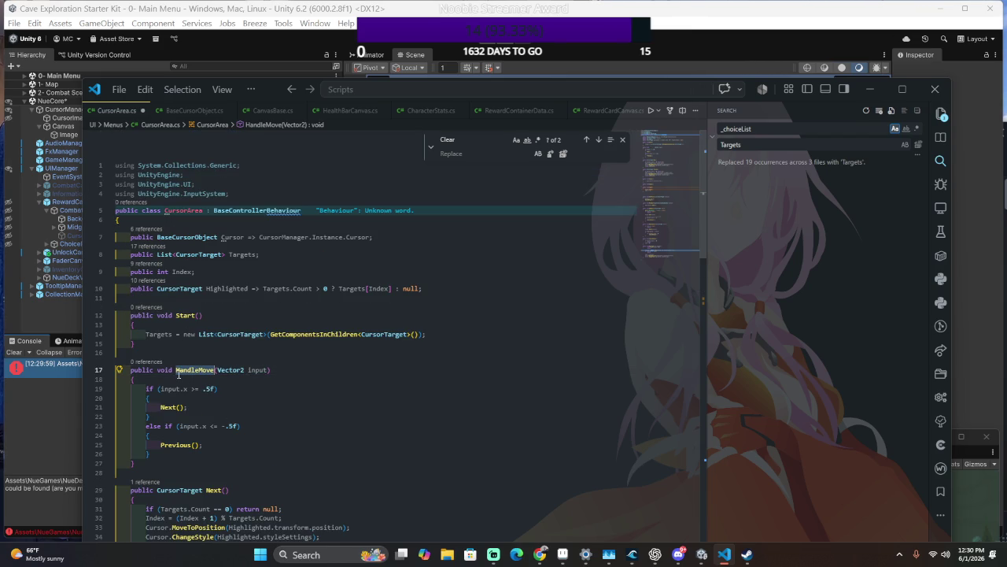
pyautogui.click(288, 424)
pyautogui.hotkey('alt', 'Left')
pyautogui.hotkey('alt', 'Left')
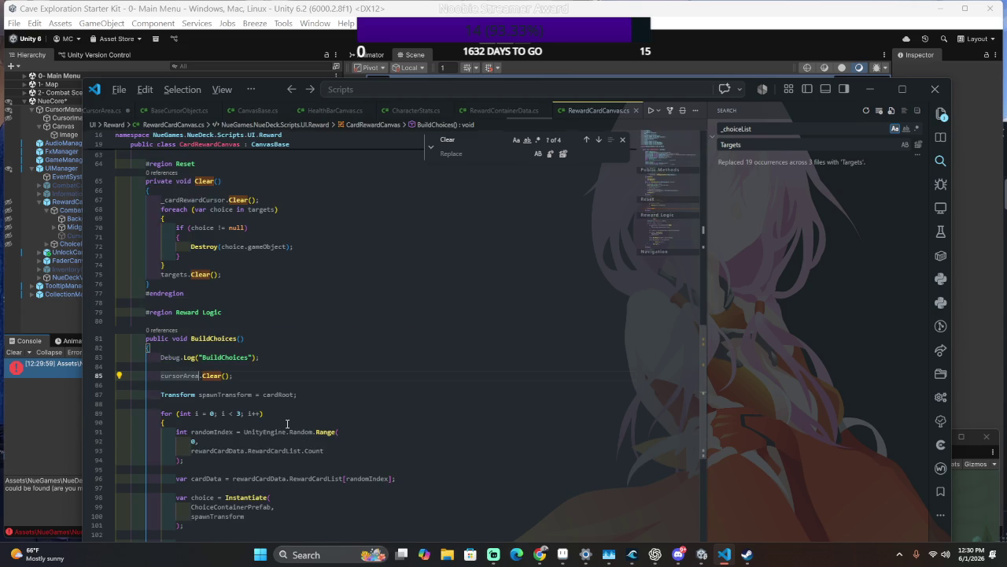
pyautogui.scroll(-10, 187, 227)
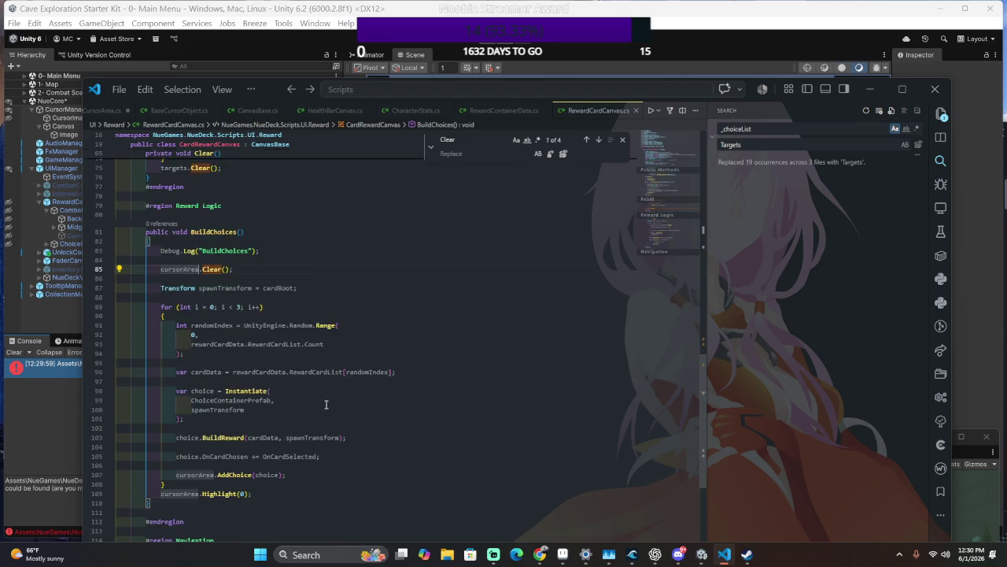
pyautogui.click(64, 366)
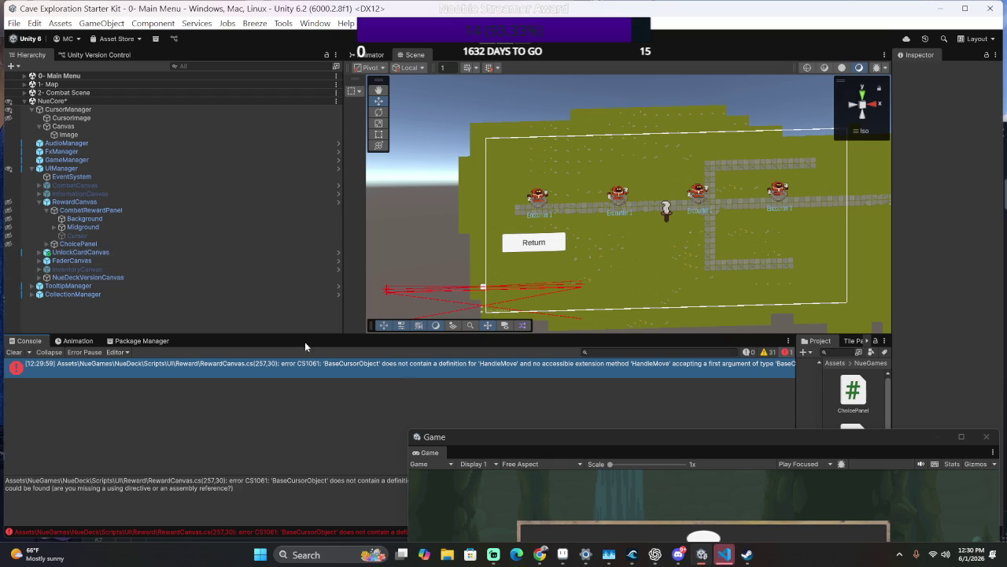
# Open the error's source line and search RewardCanvas.cs for HandleMove.
pyautogui.doubleClick(404, 365)
pyautogui.hotkey('alt', 'Tab')
pyautogui.hotkey('alt', 'Tab')
pyautogui.hotkey('ctrl', 'g')
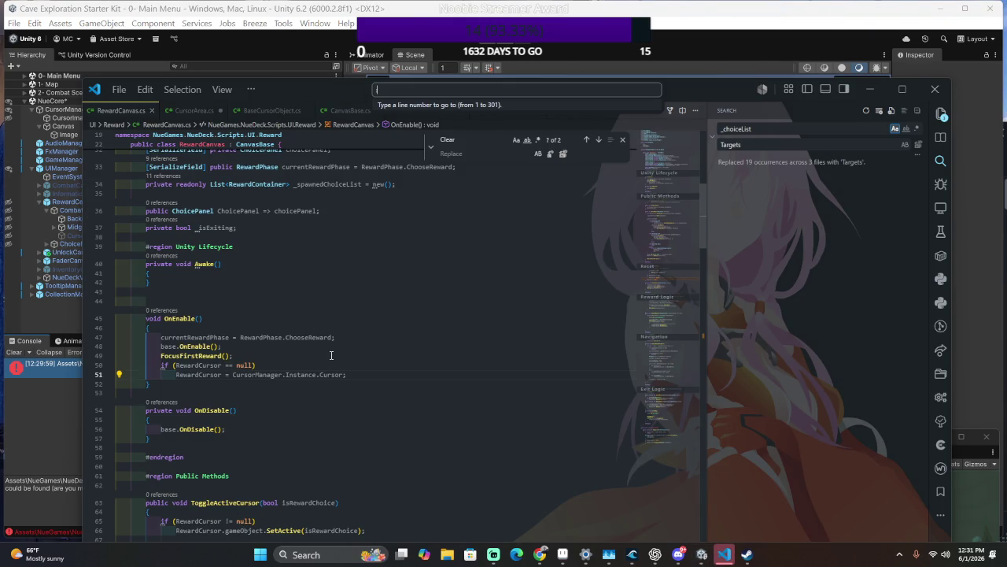
pyautogui.press('BackSpace')
pyautogui.press('BackSpace')
pyautogui.press('BackSpace')
pyautogui.click(317, 334)
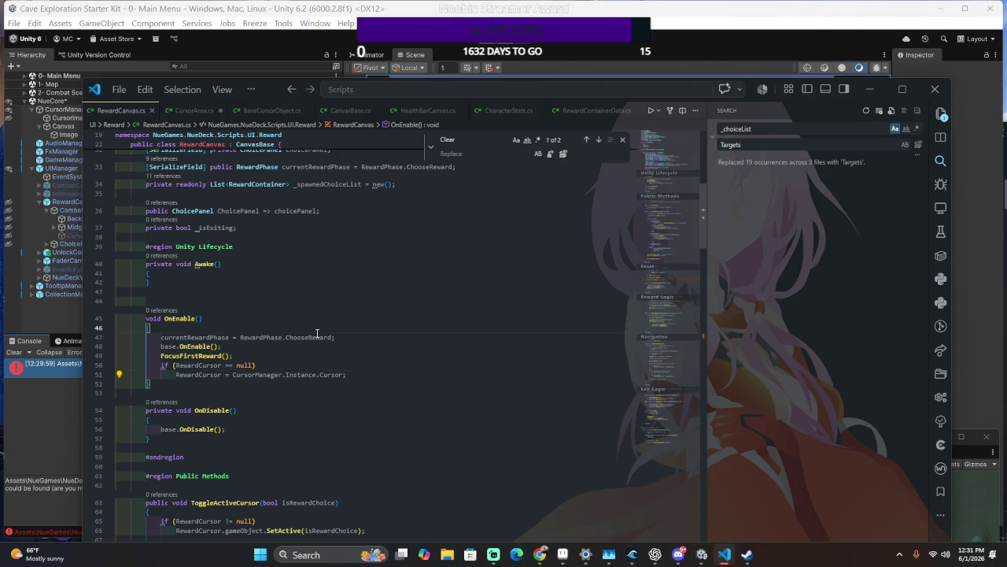
pyautogui.hotkey('ctrl', 'f')
pyautogui.write('HandleMove')
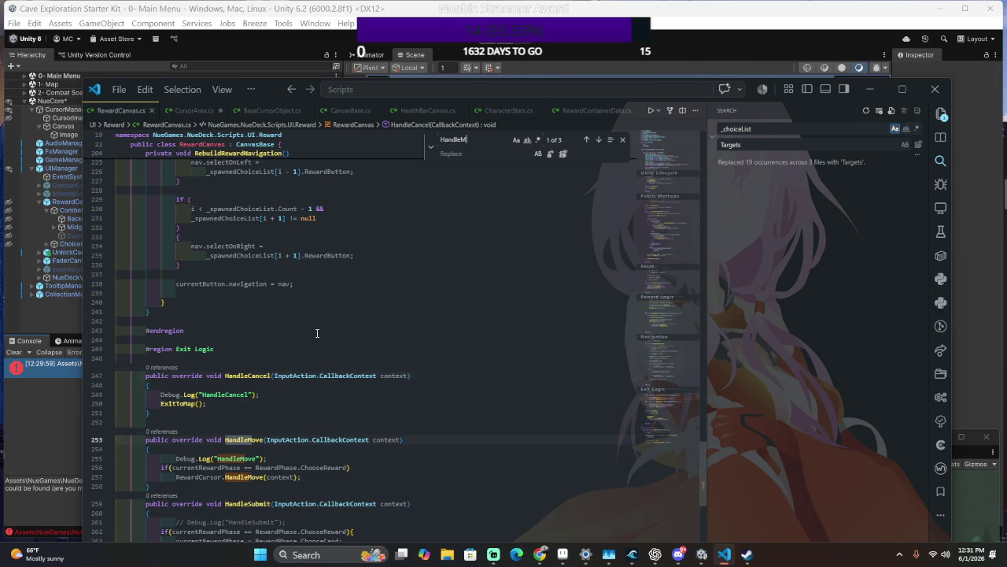
pyautogui.press('Return')
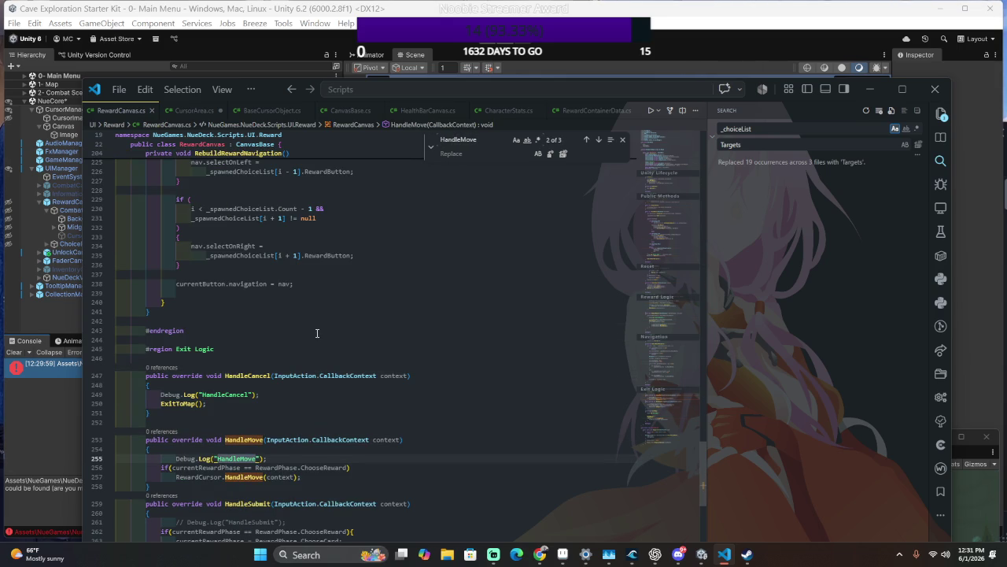
pyautogui.scroll(-1, 362, 297)
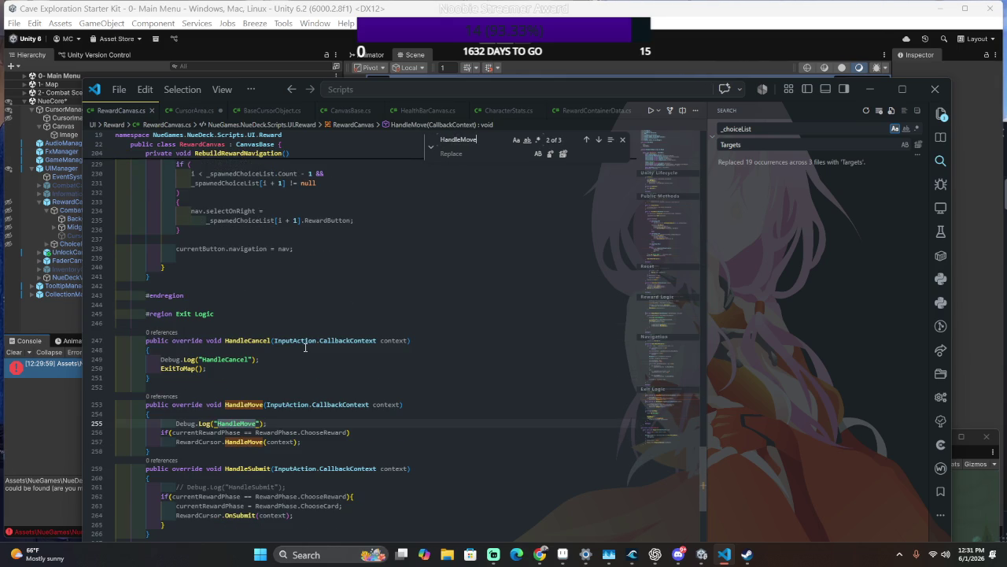
# Change line 257's argument to context.ReadValue<Vector2>(), save, and recompile in Unity.
pyautogui.doubleClick(294, 405)
pyautogui.moveTo(294, 404); pyautogui.dragTo(386, 408)
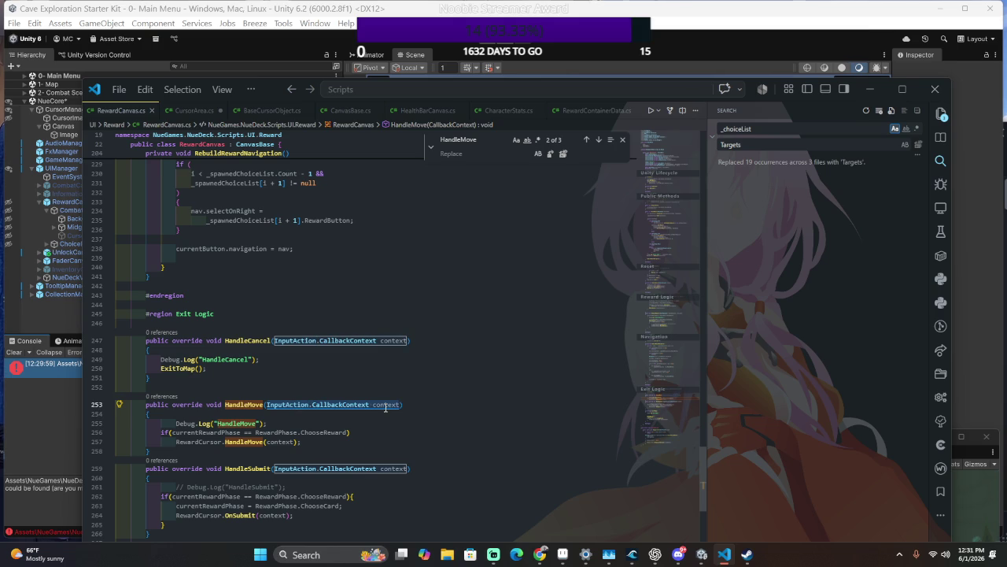
pyautogui.scroll(-3, 386, 407)
pyautogui.scroll(2, 387, 409)
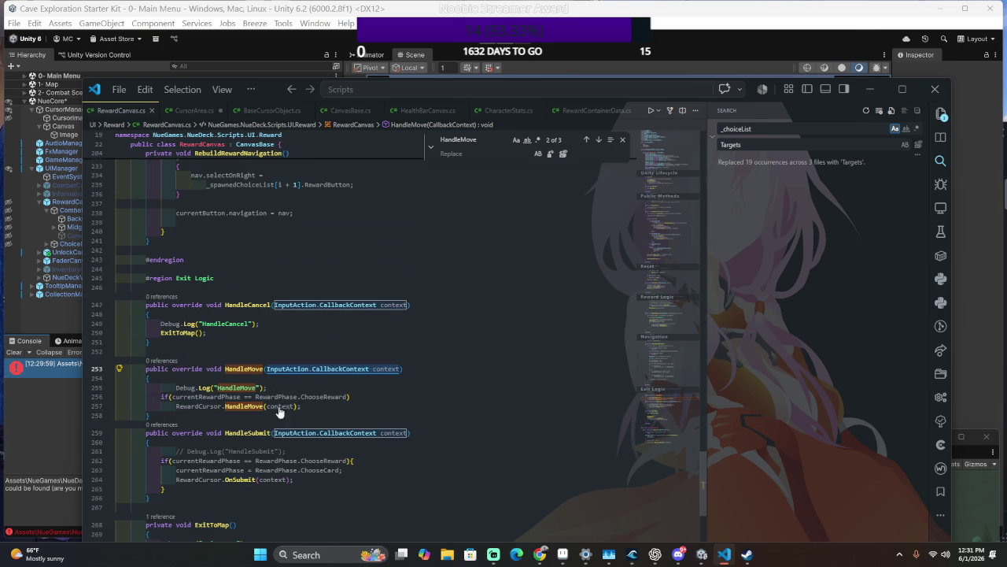
pyautogui.click(270, 406)
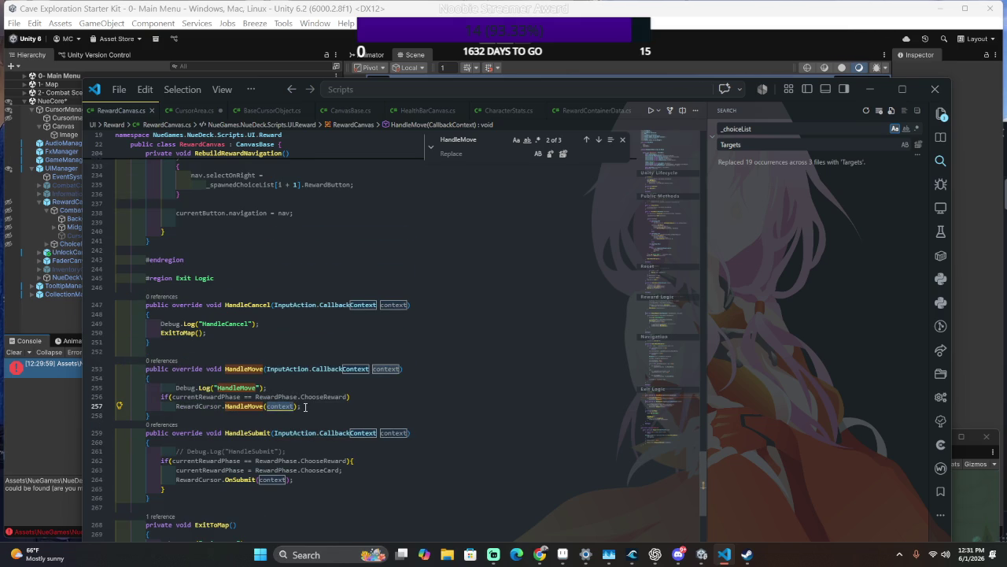
pyautogui.write('.ReadValue<Vector2>(')
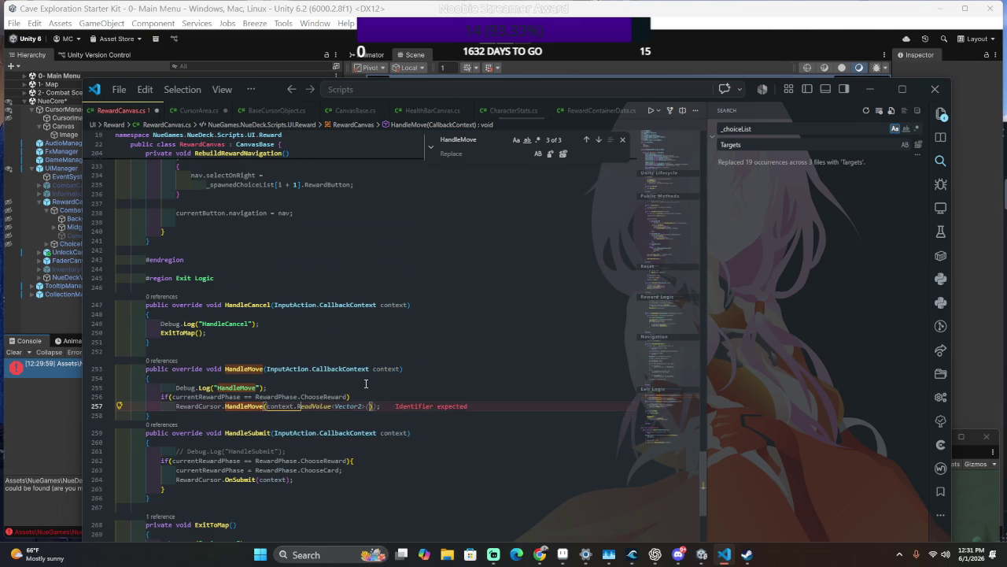
pyautogui.write(')')
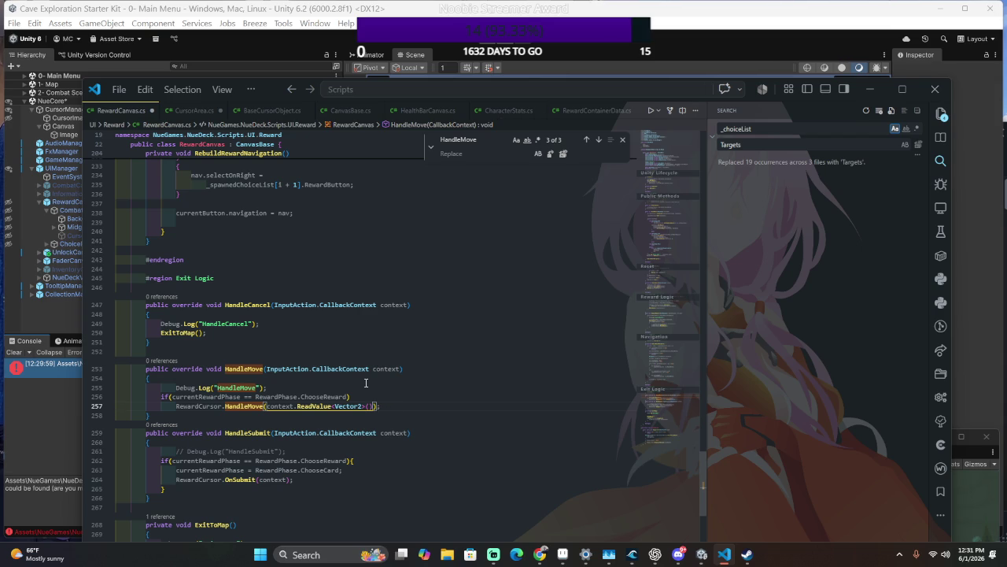
pyautogui.hotkey('ctrl', 's')
pyautogui.hotkey('alt', 'Tab')
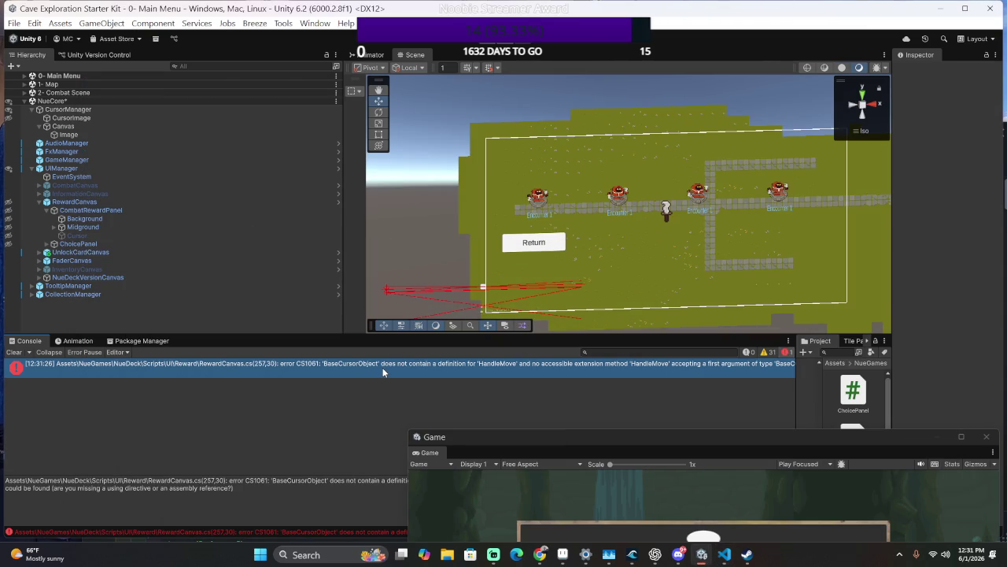
# Review HandleMove and HandleCancel, and confirm RewardCursor is typed BaseCursorObject.
pyautogui.doubleClick(383, 372)
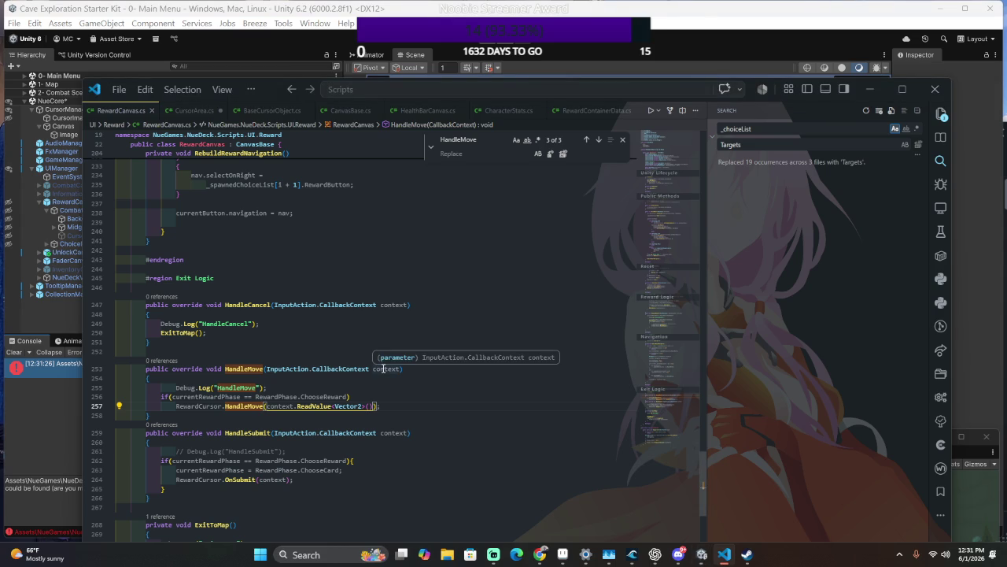
pyautogui.click(278, 406)
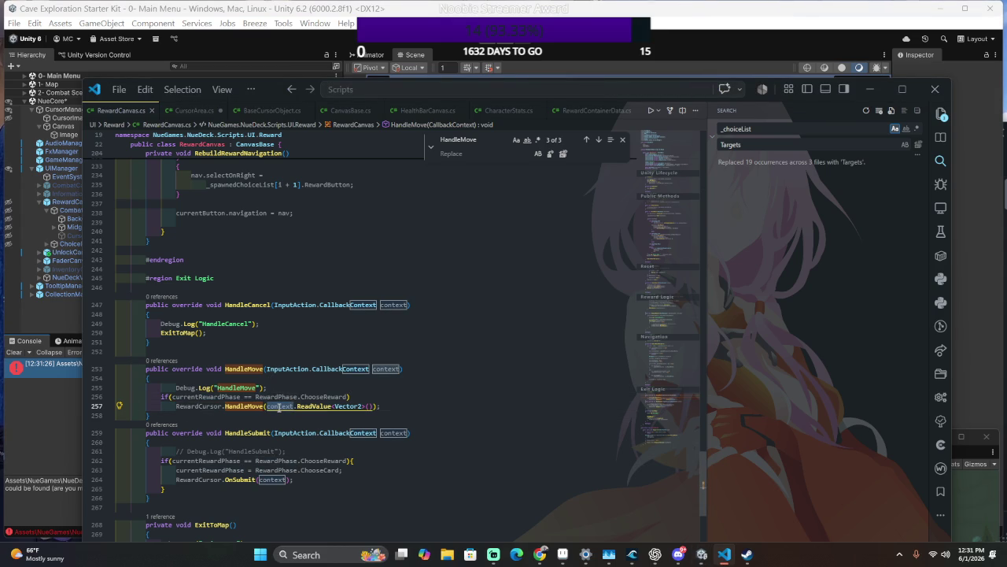
pyautogui.scroll(-1, 358, 380)
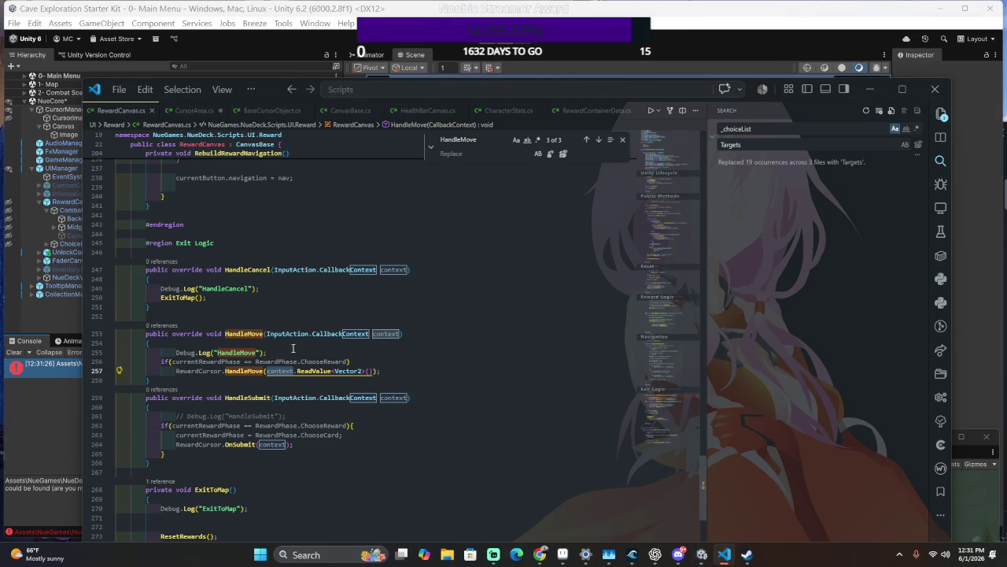
pyautogui.click(362, 299)
pyautogui.scroll(8, 324, 359)
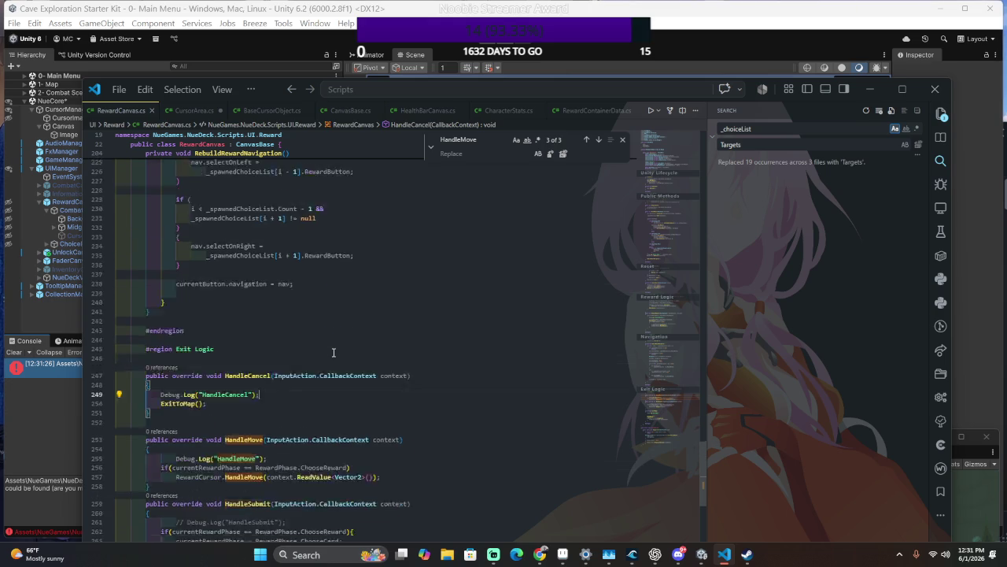
pyautogui.scroll(-8, 324, 360)
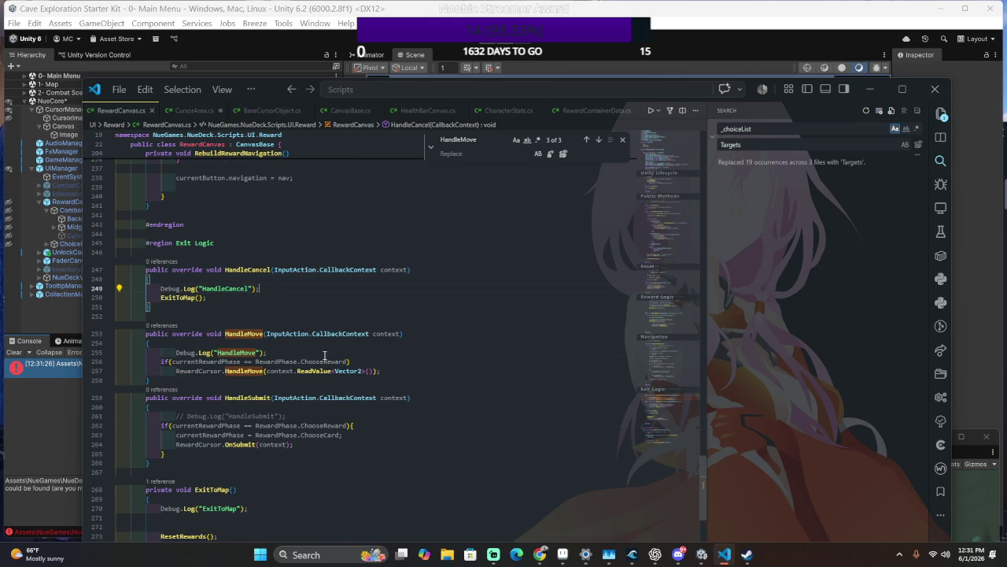
pyautogui.click(378, 352)
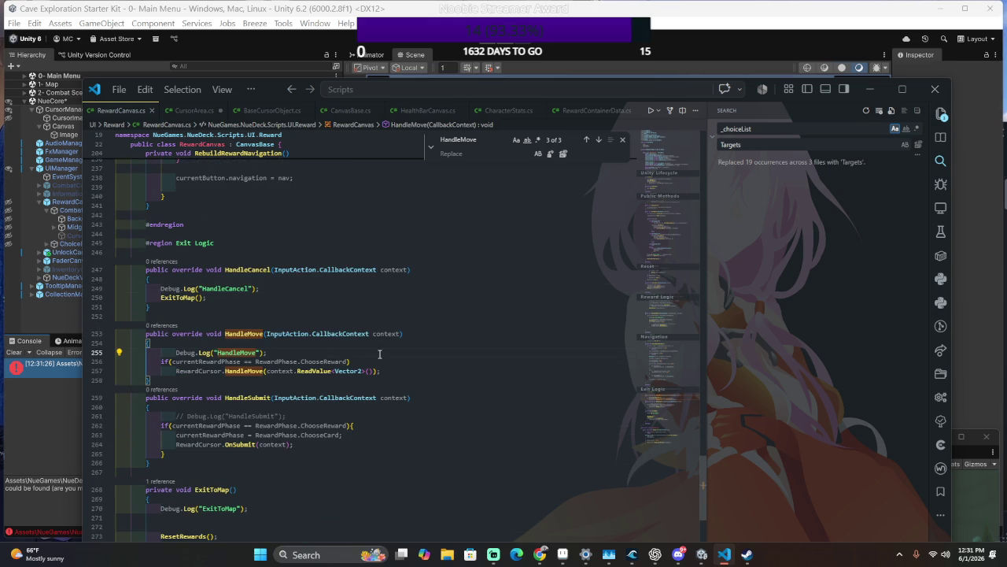
pyautogui.click(384, 362)
pyautogui.click(76, 366)
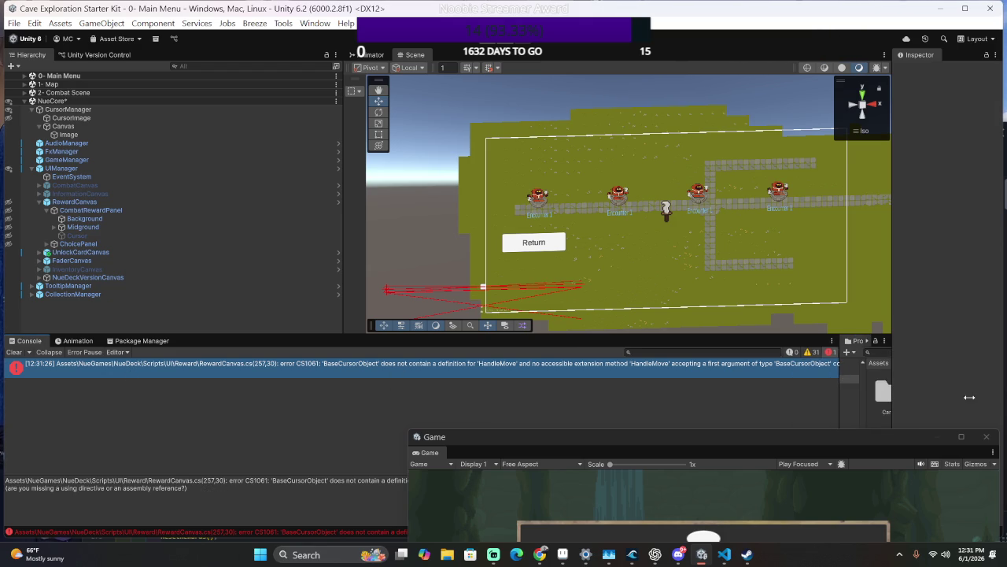
pyautogui.hotkey('alt', 'Tab')
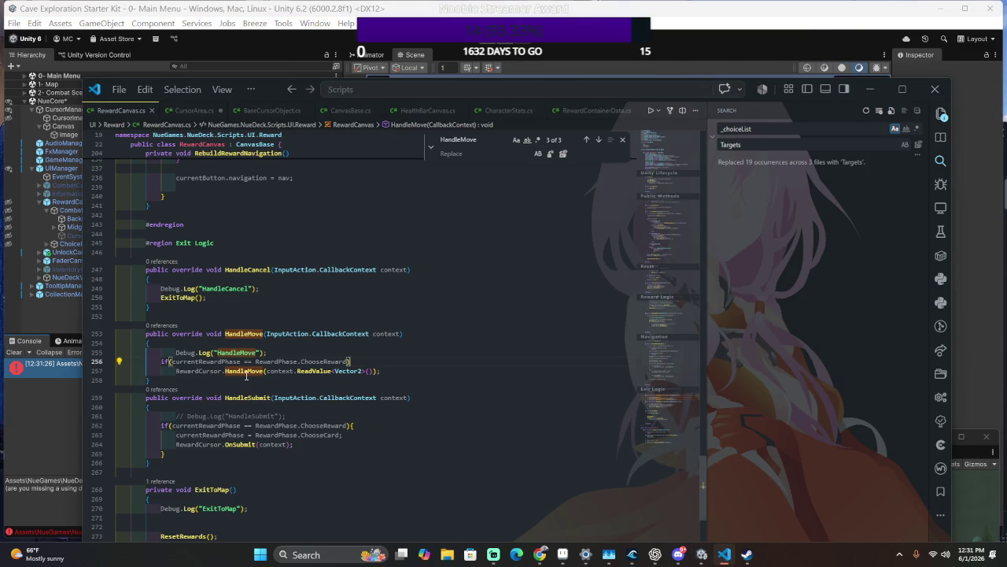
pyautogui.keyDown('ctrl'); pyautogui.click(197, 371); pyautogui.keyUp('ctrl')
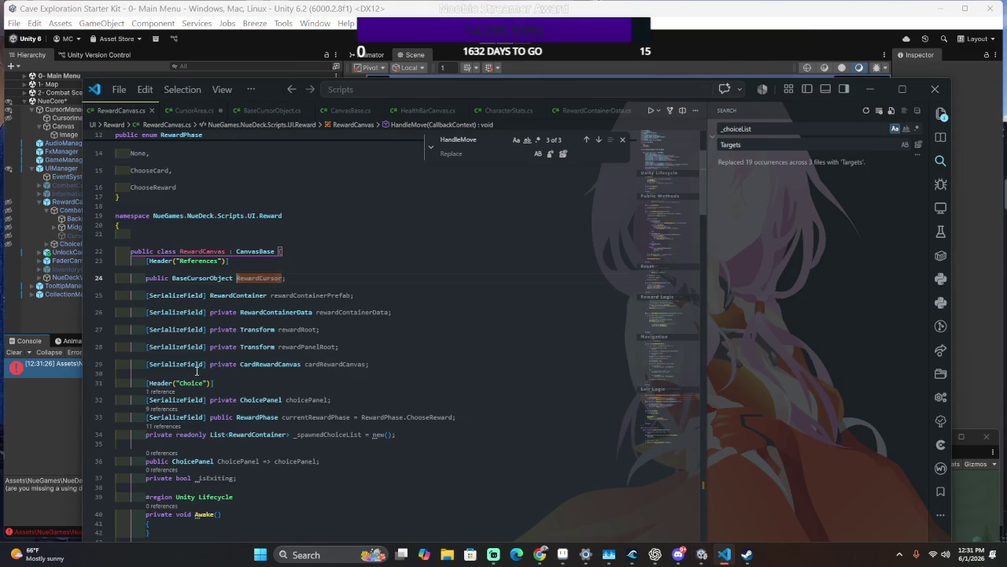
pyautogui.click(210, 278)
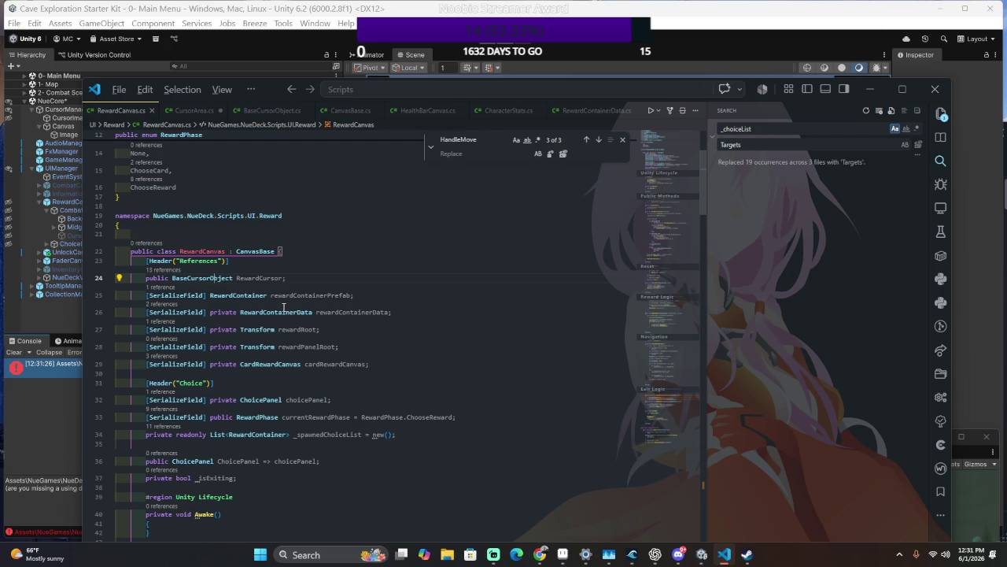
pyautogui.hotkey('alt', 'Left')
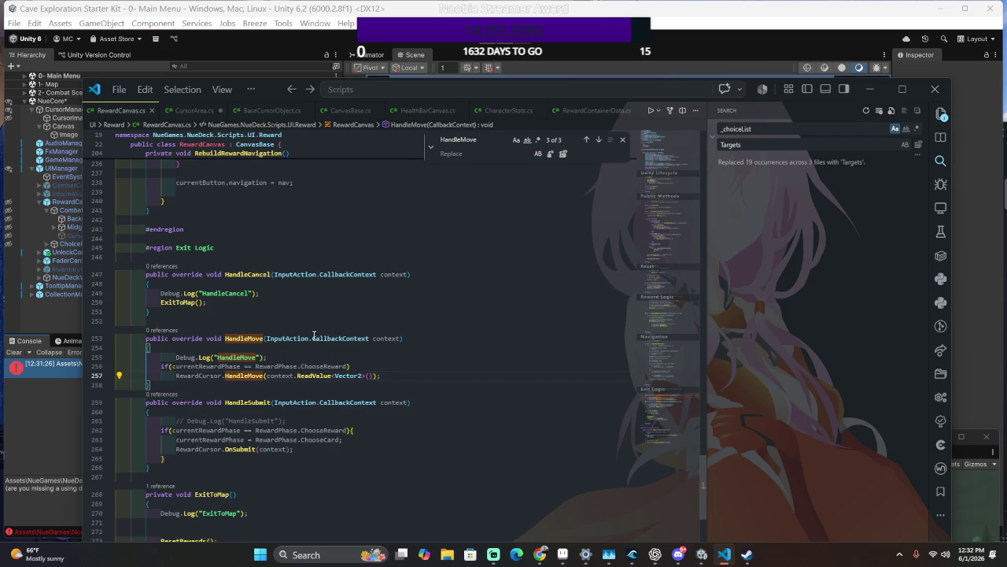
# Delete the context.ReadValue<Vector2>() argument from the RewardCursor.HandleMove call on line 257.
pyautogui.moveTo(411, 378); pyautogui.dragTo(416, 366)
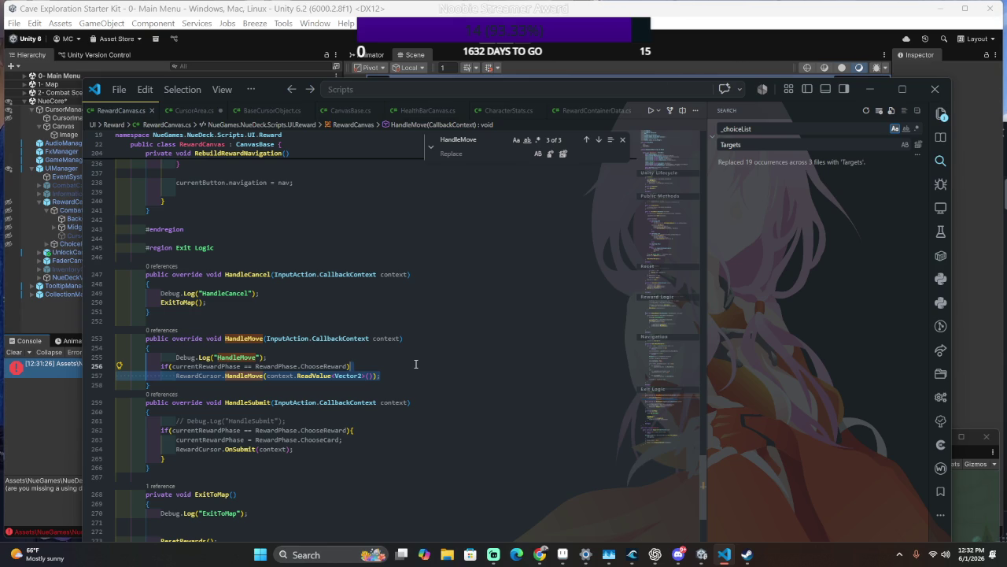
pyautogui.click(245, 376)
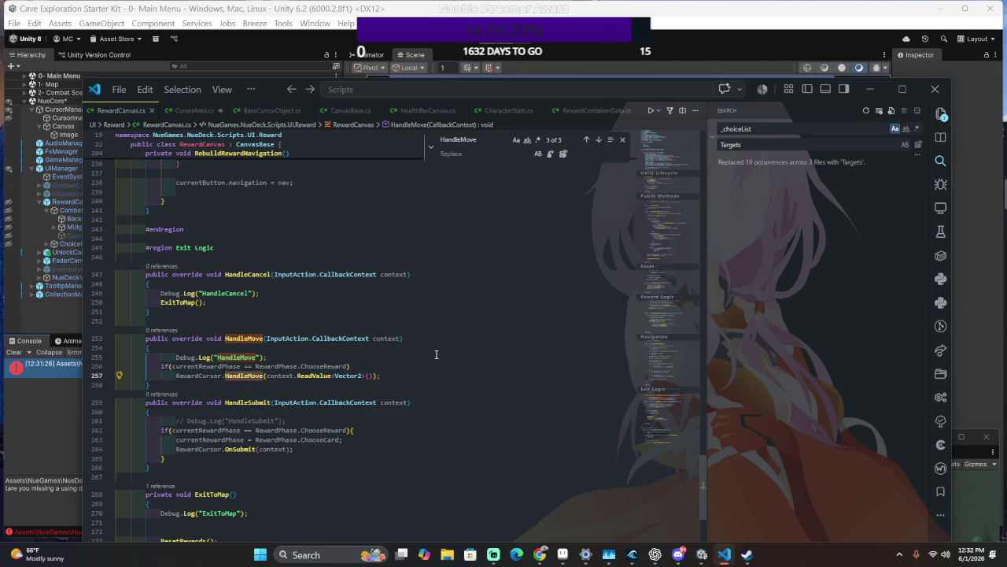
pyautogui.click(409, 366)
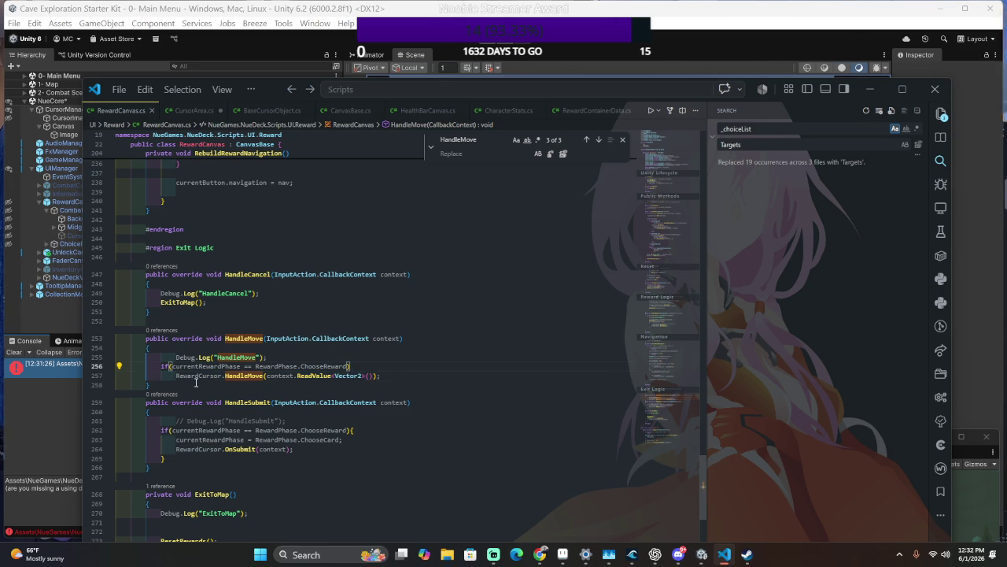
pyautogui.click(373, 376)
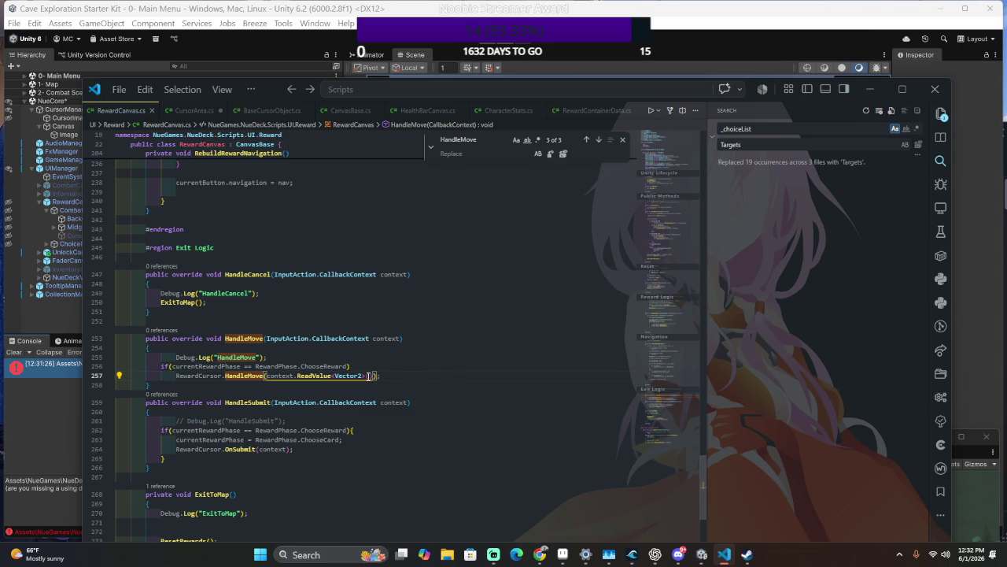
pyautogui.hotkey('shift', 'alt', 'Right')
pyautogui.hotkey('shift', 'alt', 'Right')
pyautogui.hotkey('shift', 'alt', 'Right')
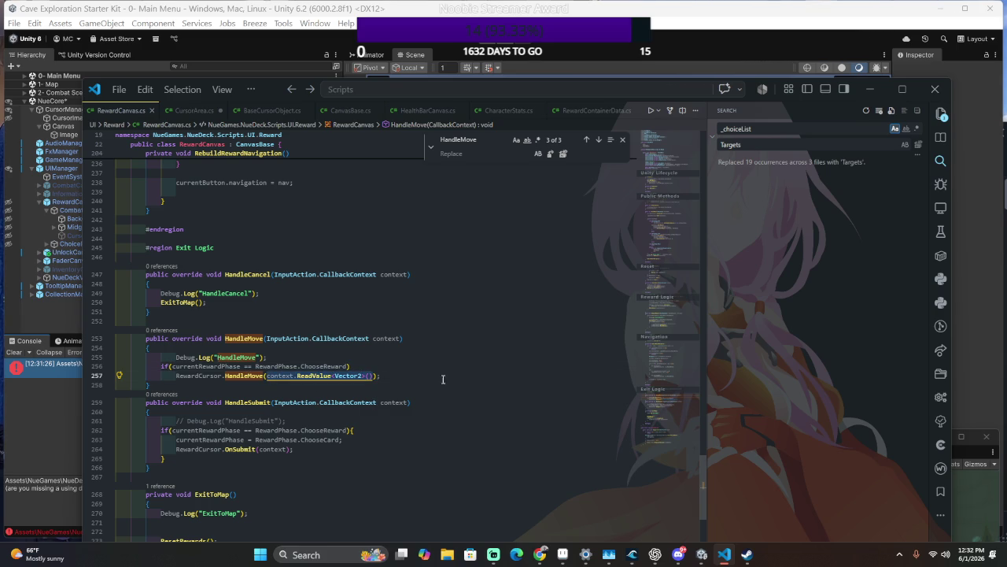
pyautogui.press('Delete')
pyautogui.click(414, 358)
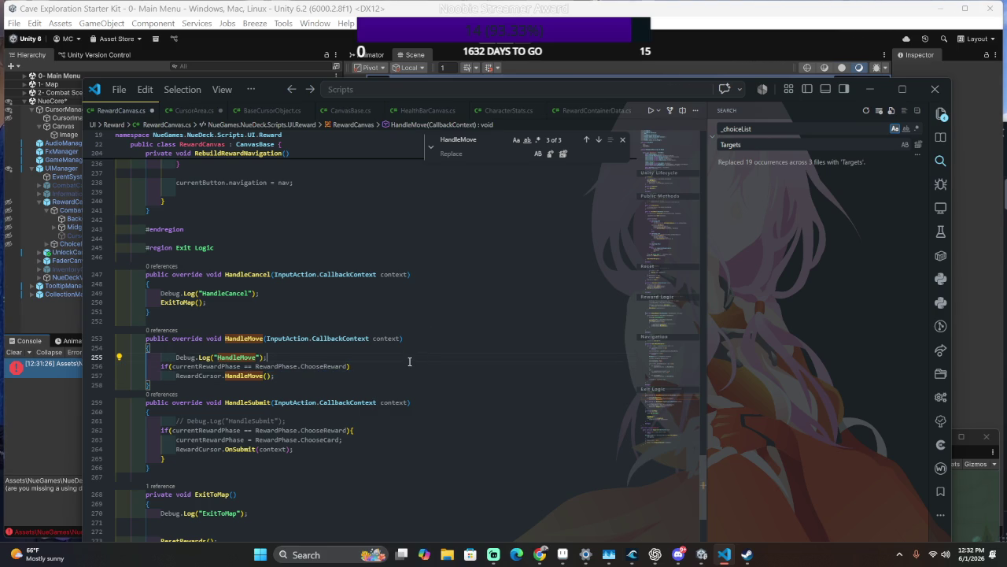
# Declare Vector2 input = context.ReadValue<Vector2>() in HandleMove and pass input to the cursor's HandleMove.
pyautogui.click(307, 349)
pyautogui.click(310, 339)
pyautogui.press('Down')
pyautogui.press('Return')
pyautogui.write('Ve')
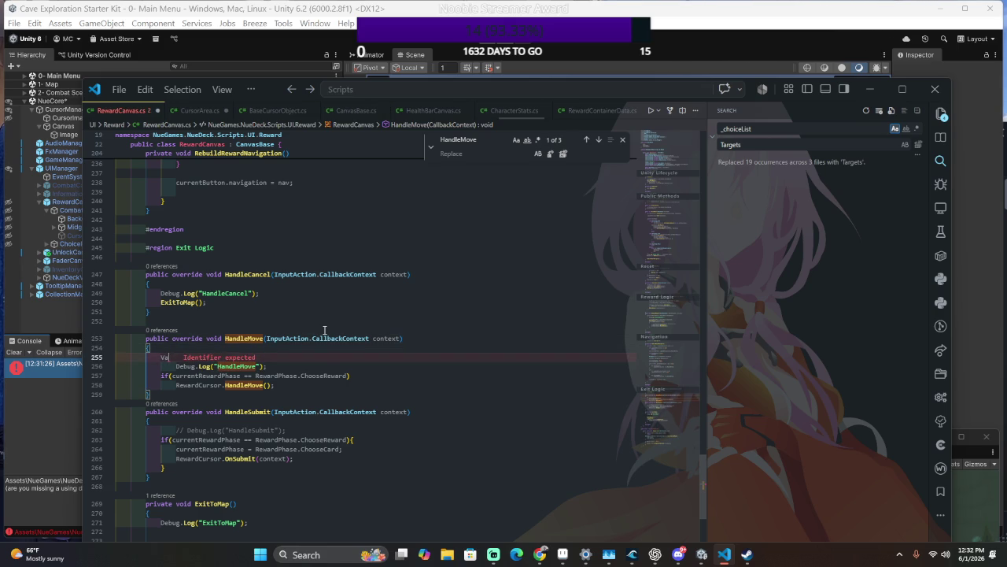
pyautogui.write('ctor2')
pyautogui.press('Tab')
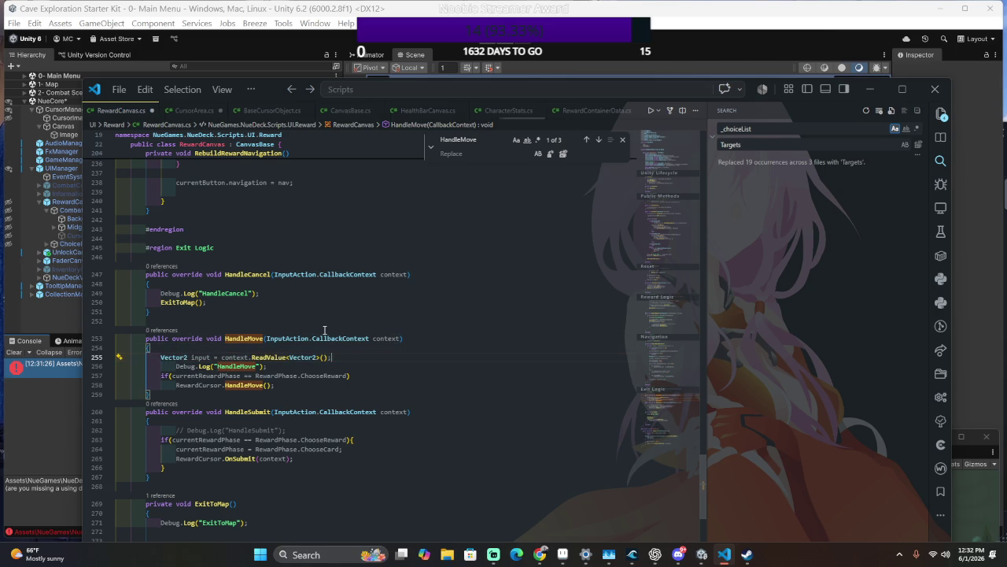
pyautogui.click(272, 383)
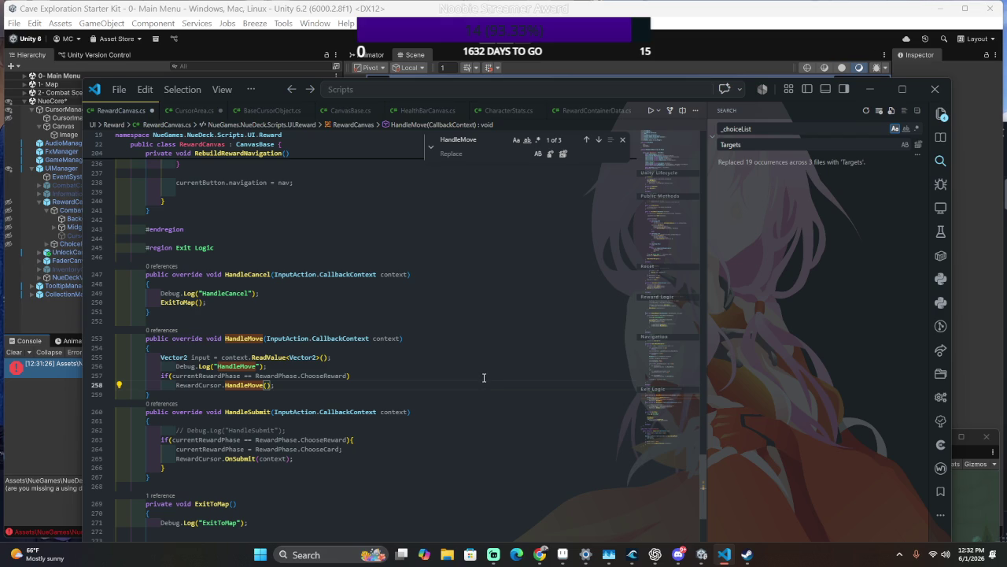
pyautogui.write('input')
pyautogui.press('Tab')
# Insert cursorArea. before the HandleMove and OnSubmit calls and save.
pyautogui.hotkey('ctrl', 'p')
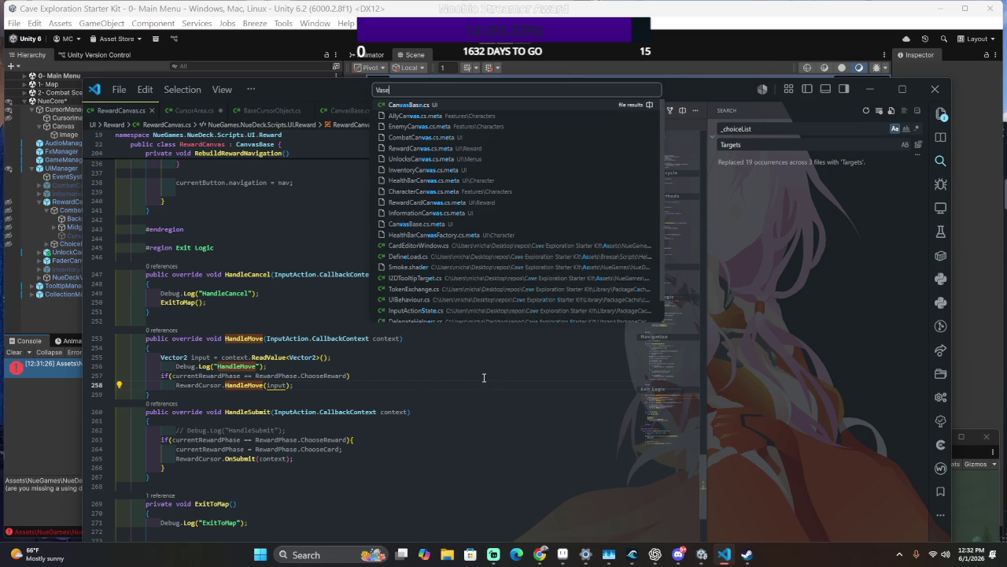
pyautogui.write('VaseC')
pyautogui.press('BackSpace')
pyautogui.press('BackSpace')
pyautogui.press('BackSpace')
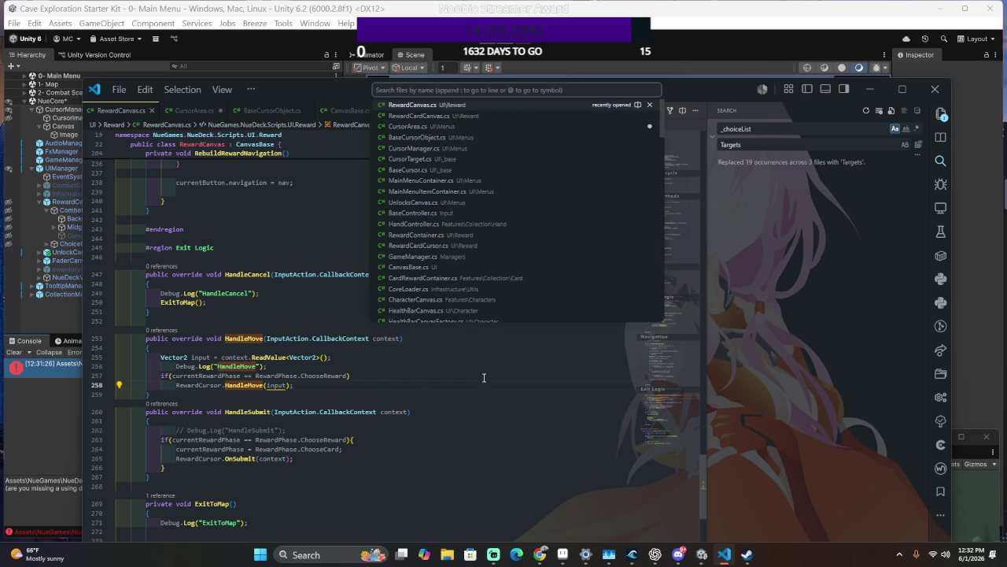
pyautogui.press('Escape')
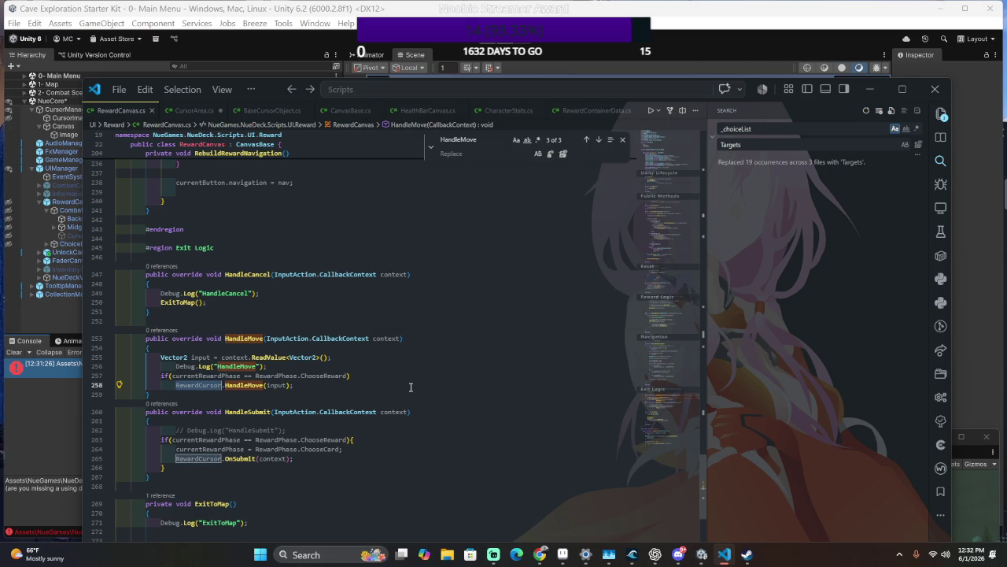
pyautogui.press('Right')
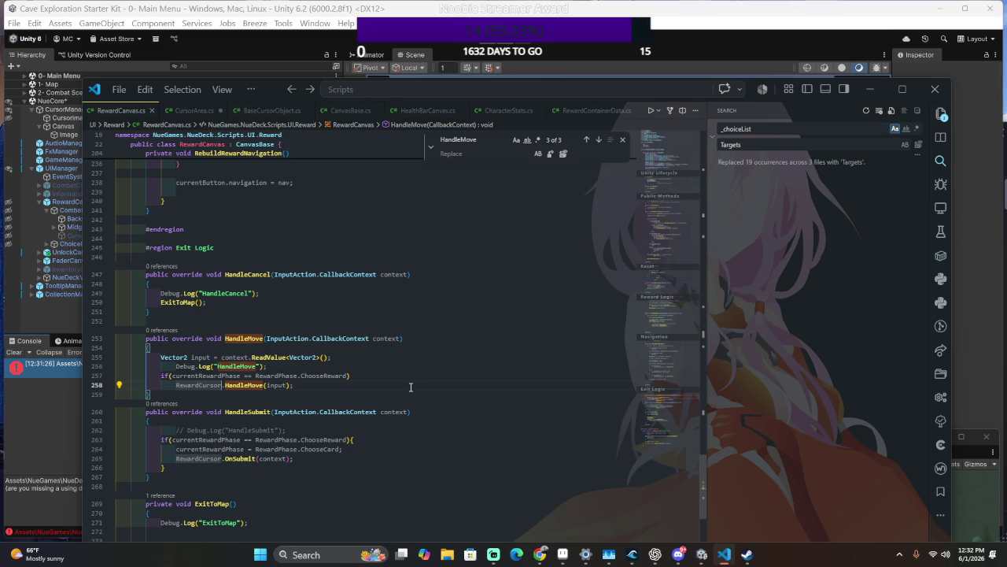
pyautogui.write('cursorArea.')
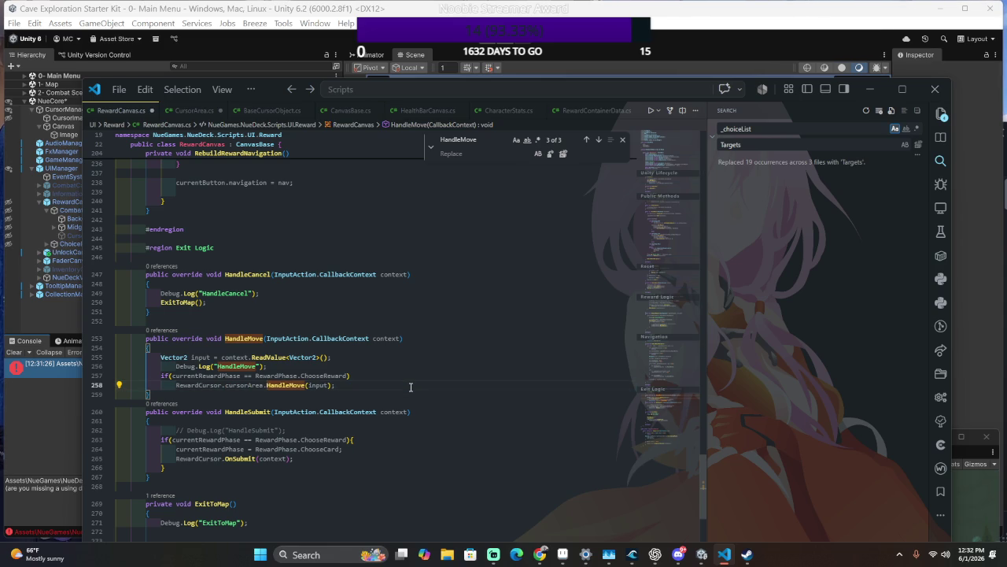
pyautogui.press('Left')
pyautogui.press('Left')
pyautogui.press('Left')
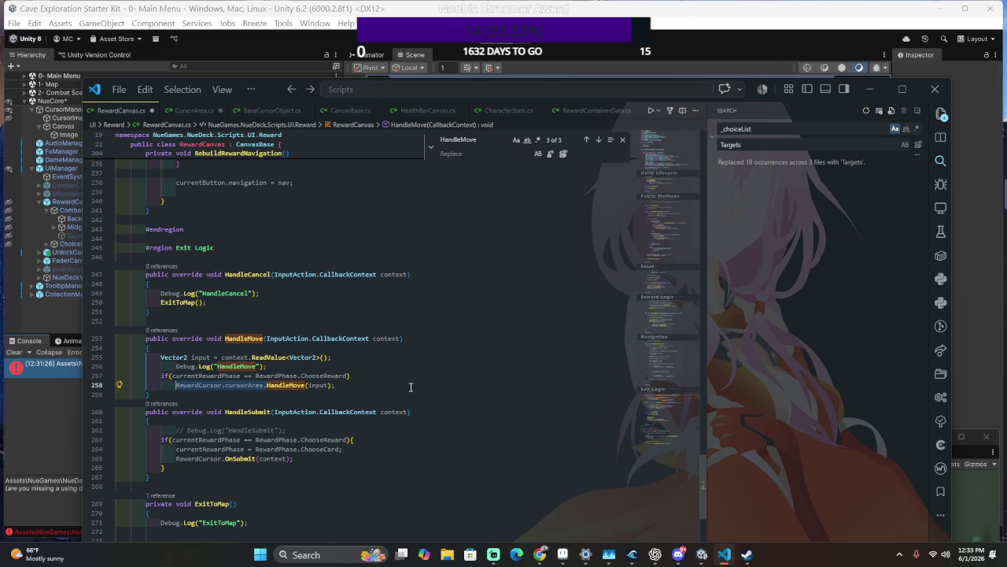
pyautogui.click(222, 458)
pyautogui.write('.cursorArea.')
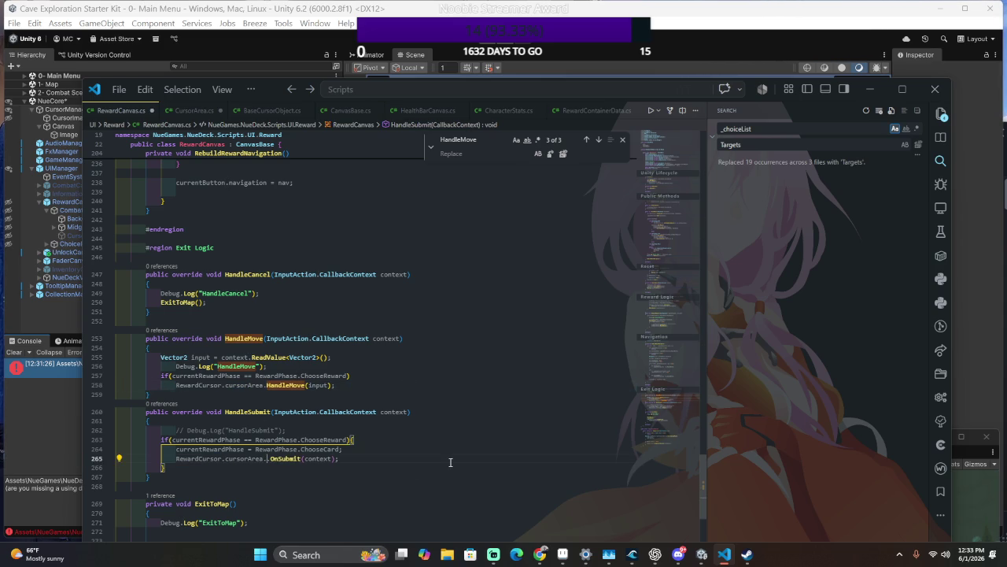
pyautogui.press('BackSpace')
pyautogui.hotkey('alt', 'Tab')
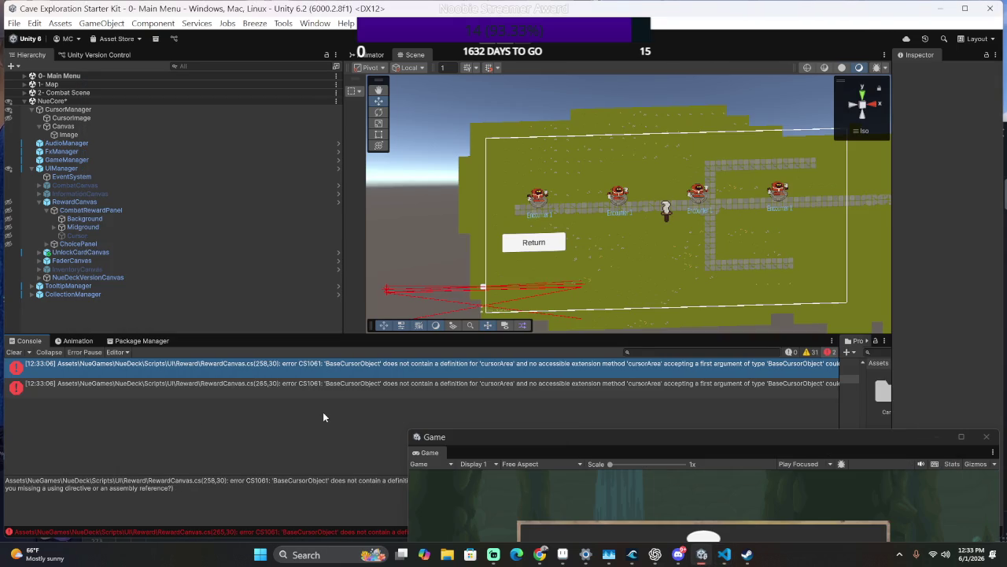
# Jump from Unity's CS1061 cursorArea error to line 258 of RewardCanvas.cs.
pyautogui.hotkey('alt', 'Tab')
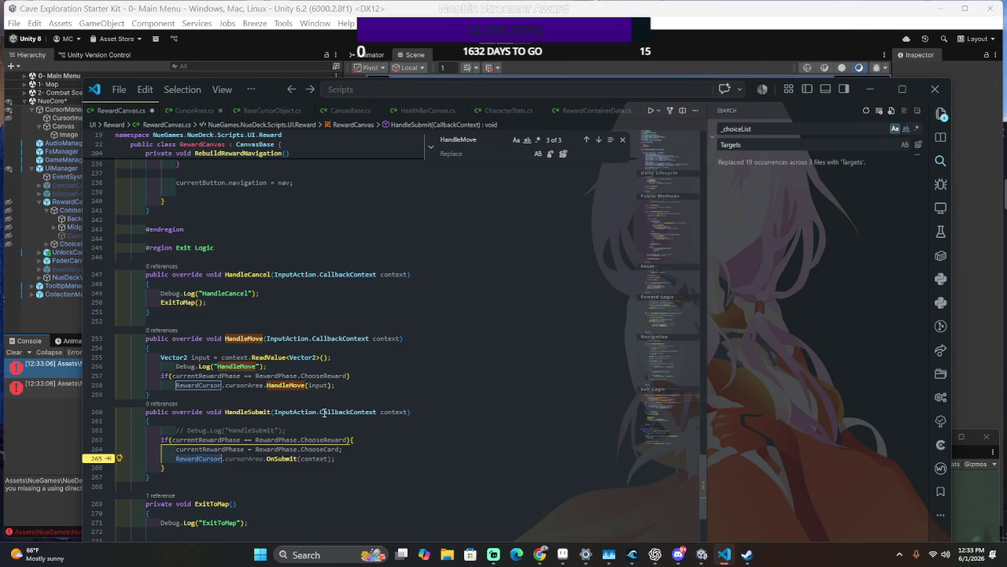
pyautogui.hotkey('alt', 'Tab')
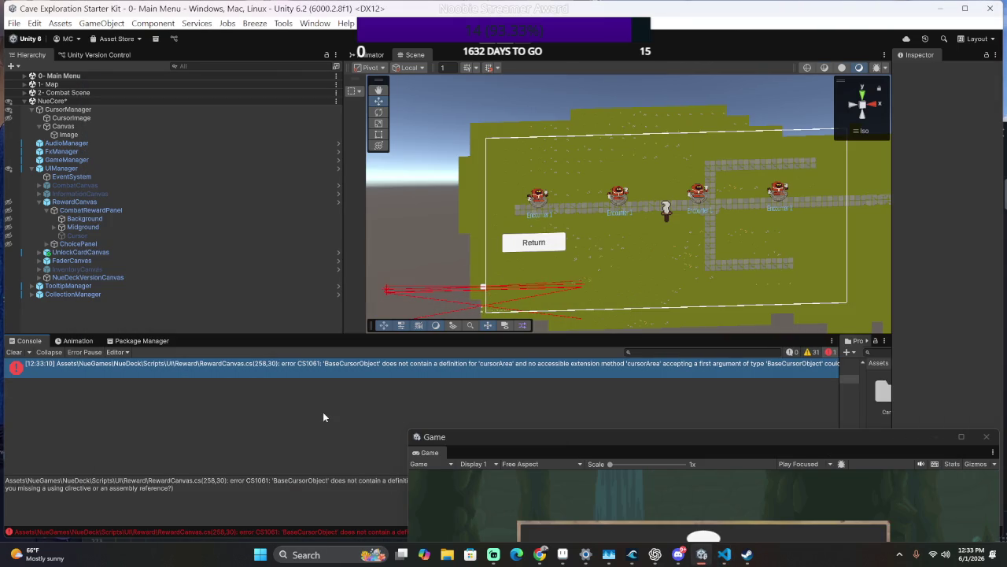
pyautogui.doubleClick(428, 371)
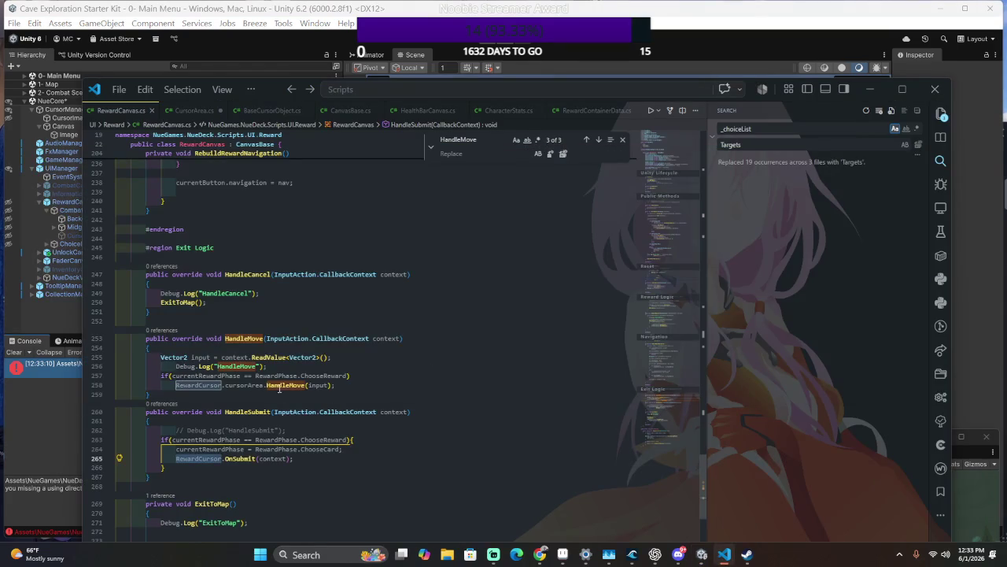
pyautogui.click(226, 385)
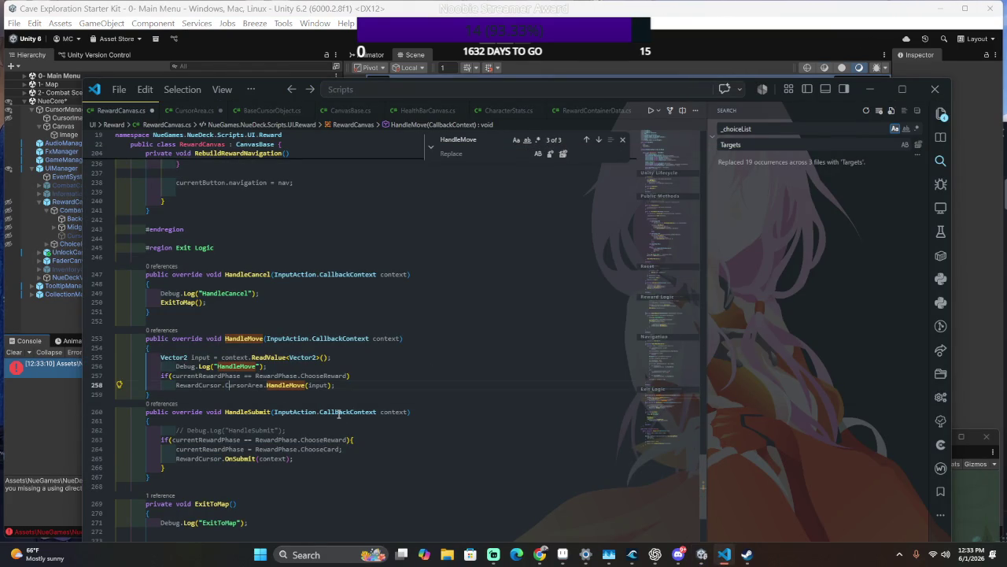
# Look up CurrentArea in BaseCursorObject.cs, then route line 258's call through CurrentArea and recompile.
pyautogui.hotkey('alt', 'Tab')
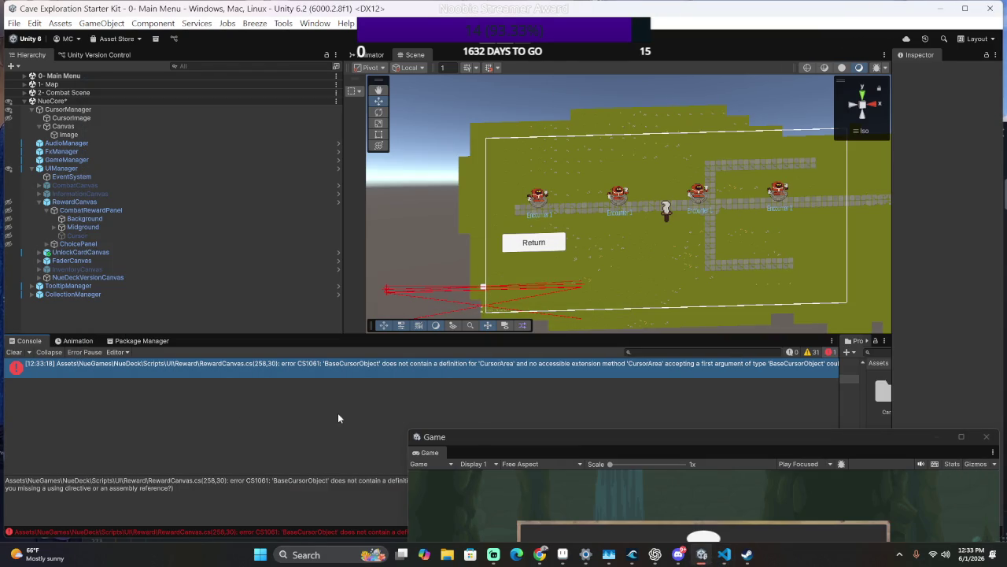
pyautogui.hotkey('alt', 'Tab')
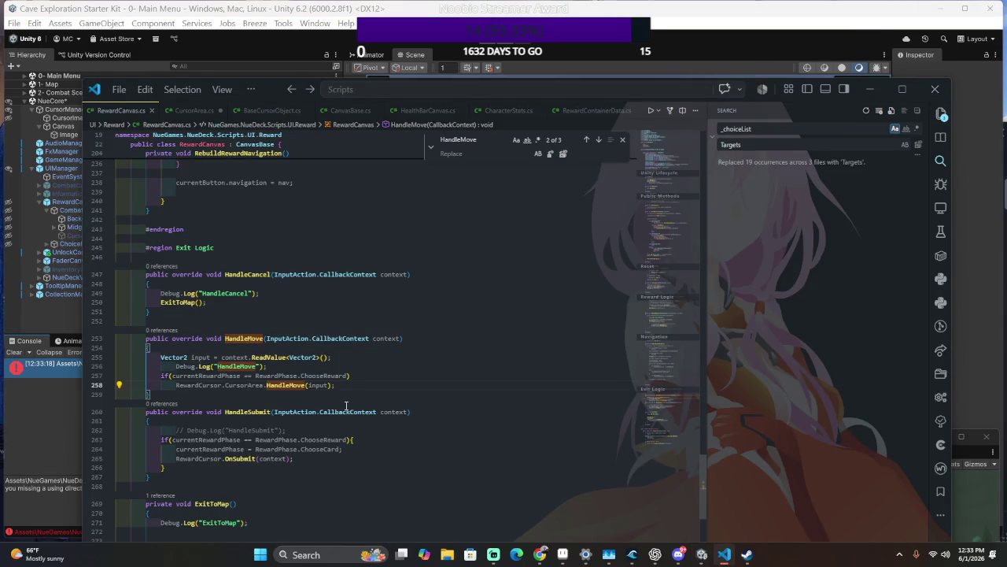
pyautogui.hotkey('ctrl', 'p')
pyautogui.write('BaseCursorObject')
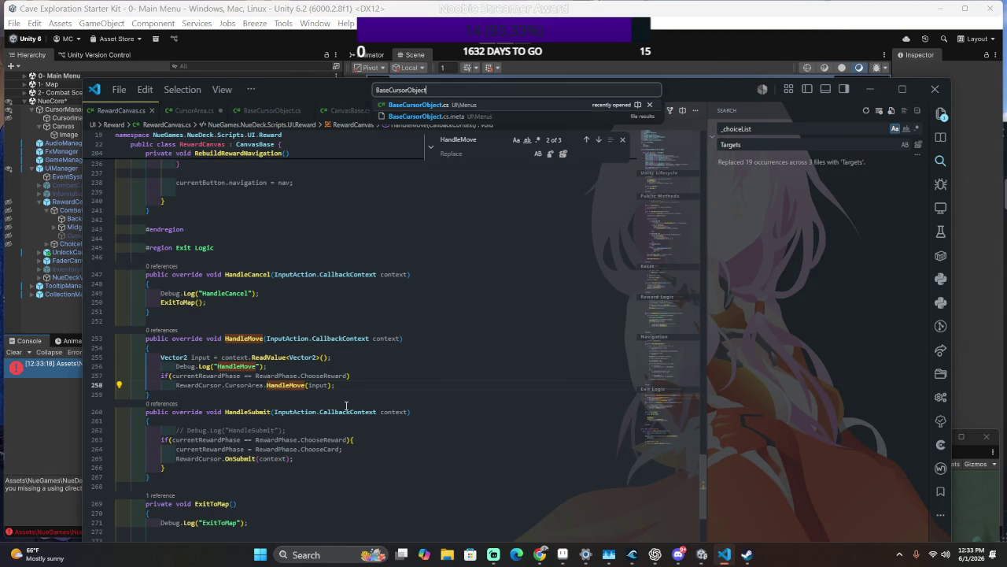
pyautogui.press('Return')
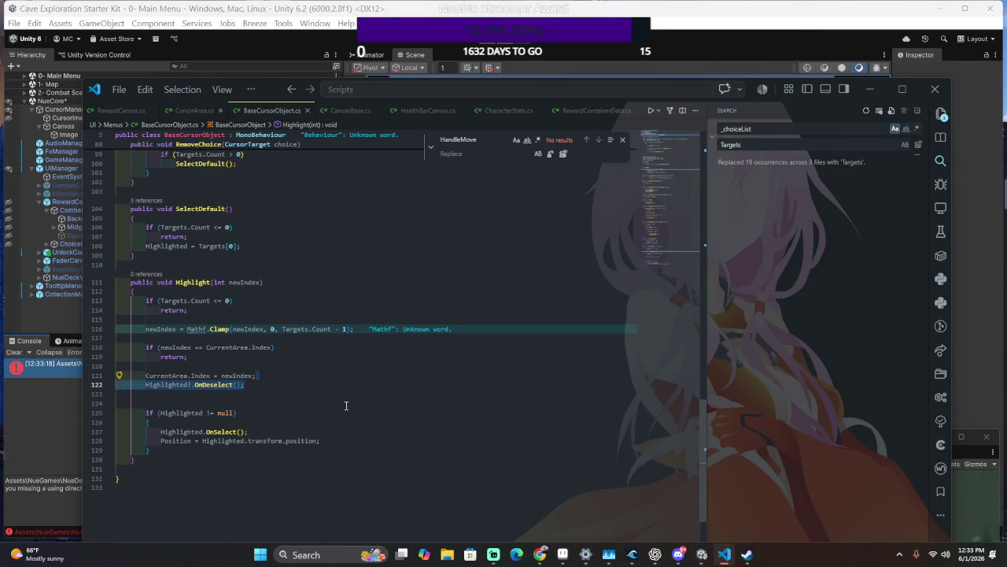
pyautogui.scroll(20, 287, 407)
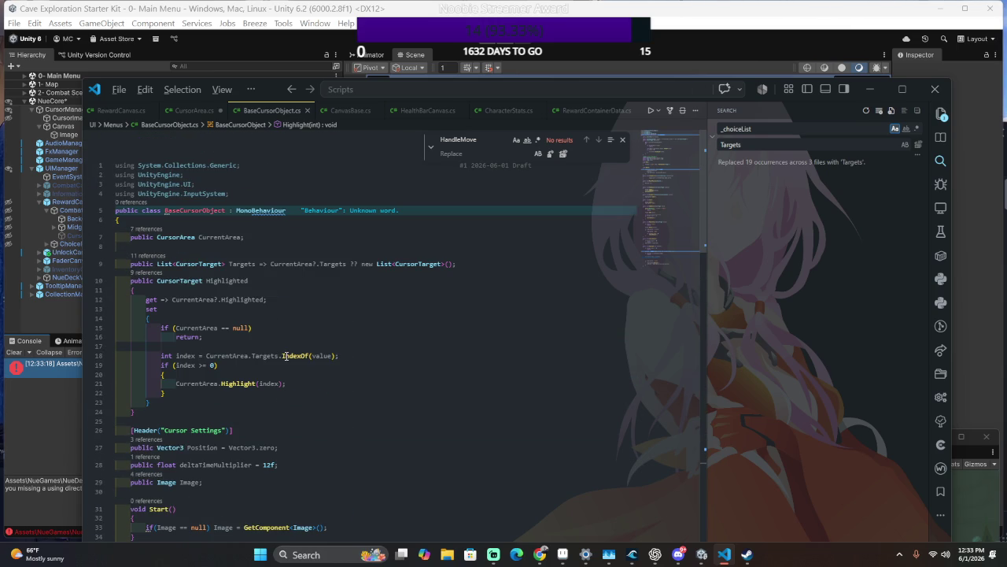
pyautogui.hotkey('ctrl', 'Tab')
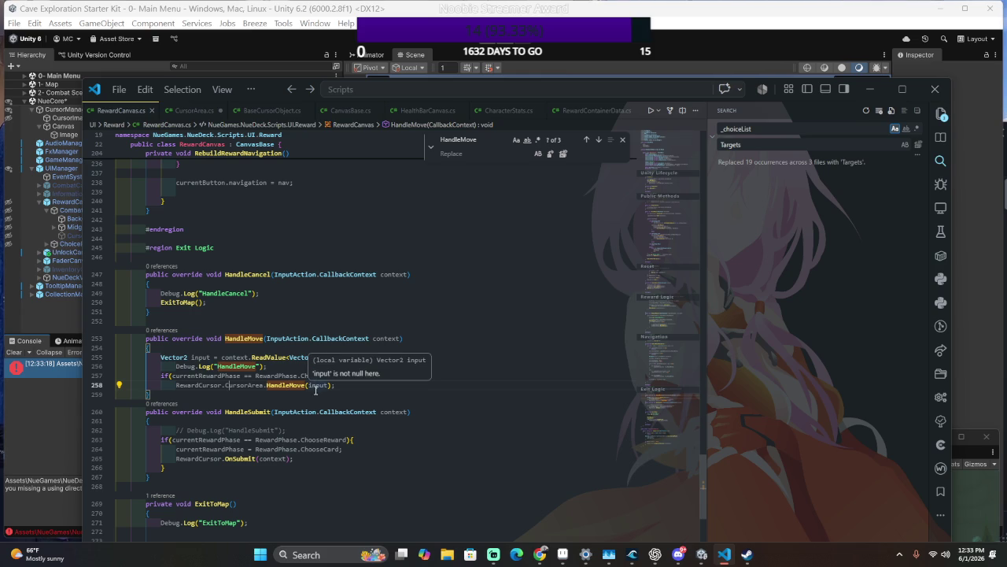
pyautogui.doubleClick(249, 385)
pyautogui.write('Curr')
pyautogui.write('entArea.')
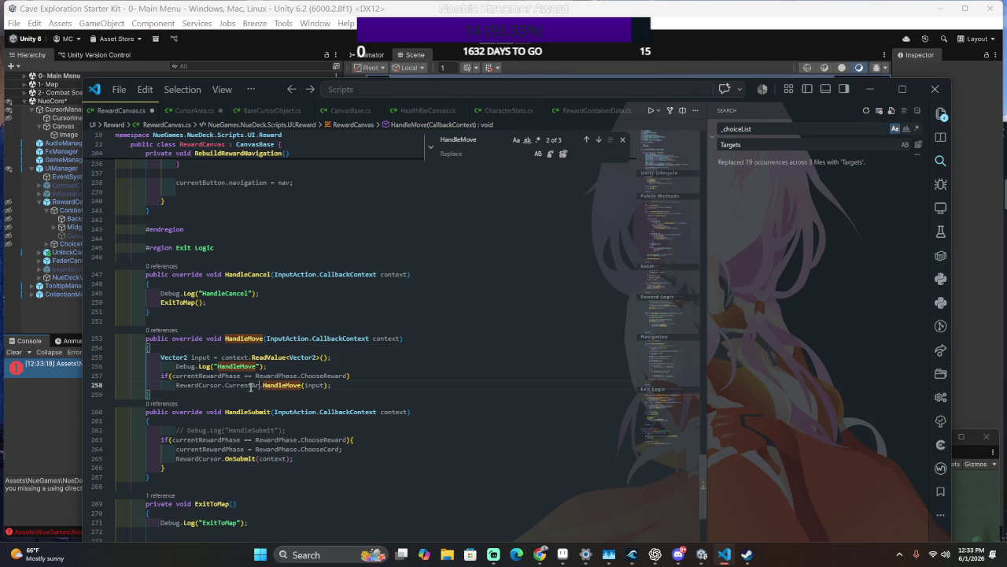
pyautogui.hotkey('alt', 'Tab')
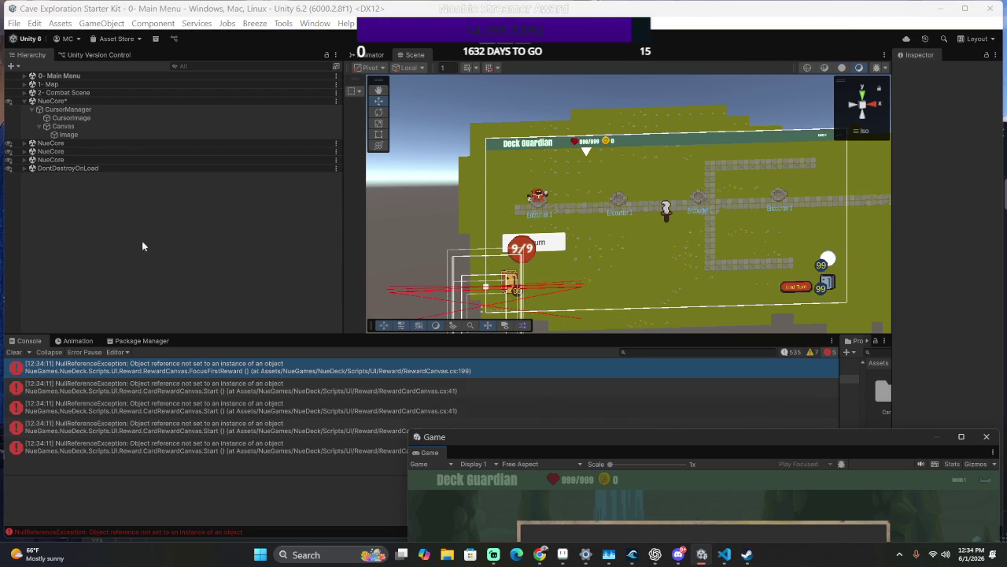
# Open the script behind the null-reference error, then inspect Midground and CursorImage in a wider Inspector.
pyautogui.doubleClick(151, 368)
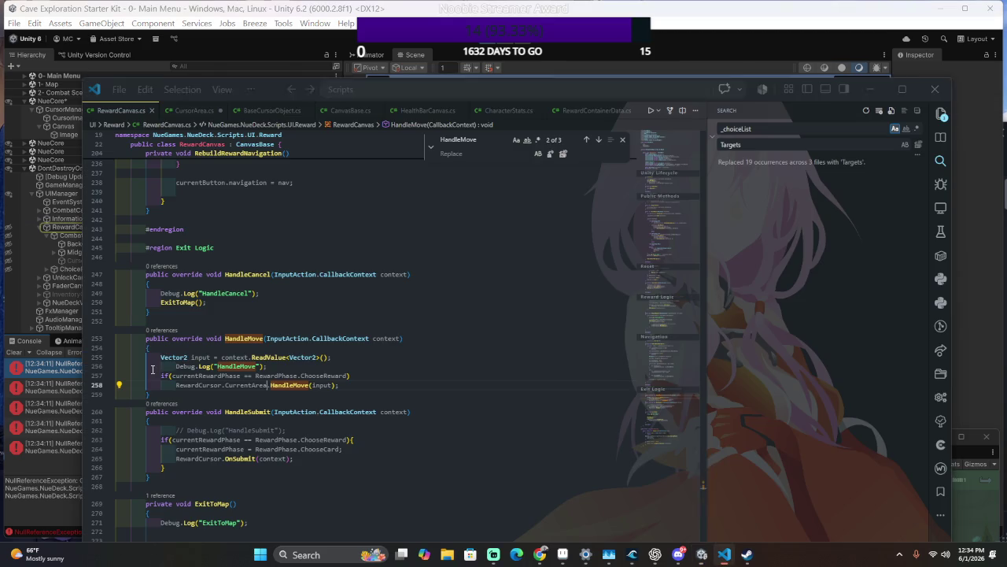
pyautogui.hotkey('alt', 'Tab')
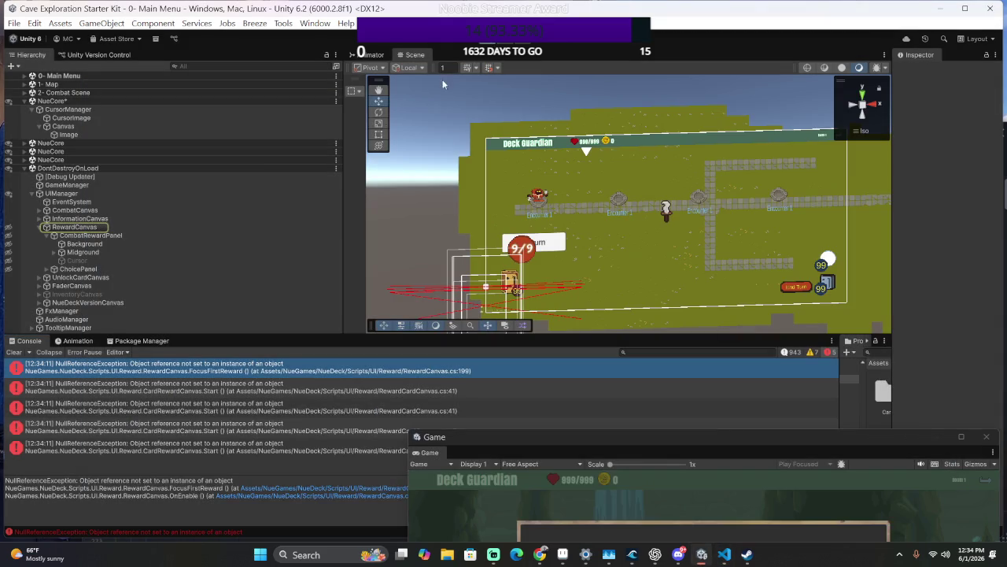
pyautogui.click(110, 227)
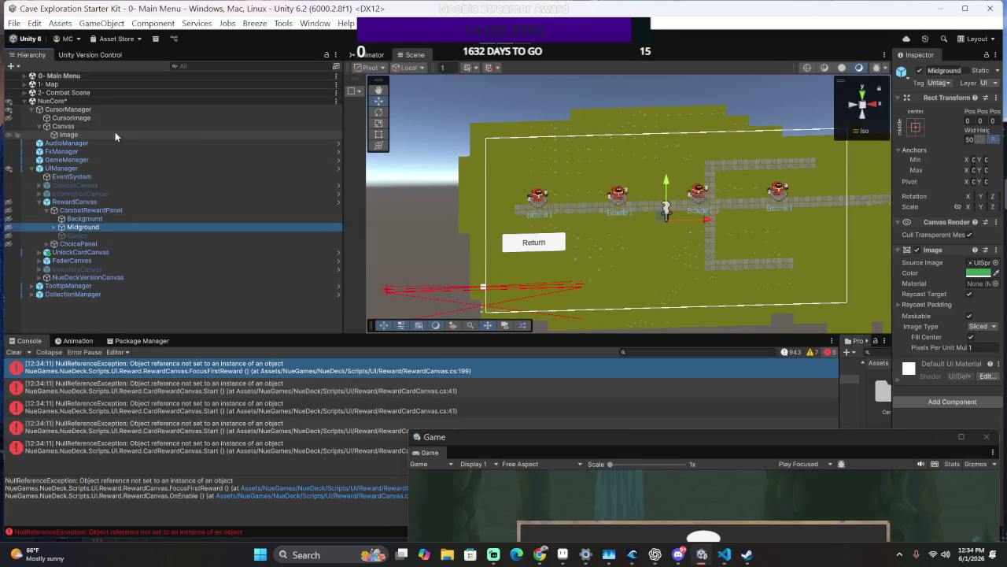
pyautogui.click(891, 185)
pyautogui.moveTo(892, 185); pyautogui.dragTo(695, 193)
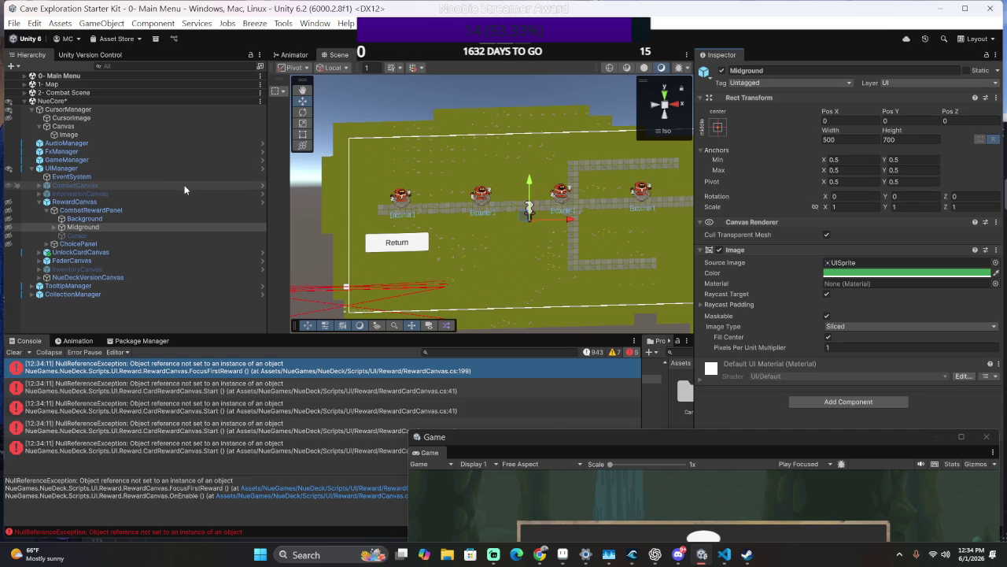
pyautogui.click(73, 118)
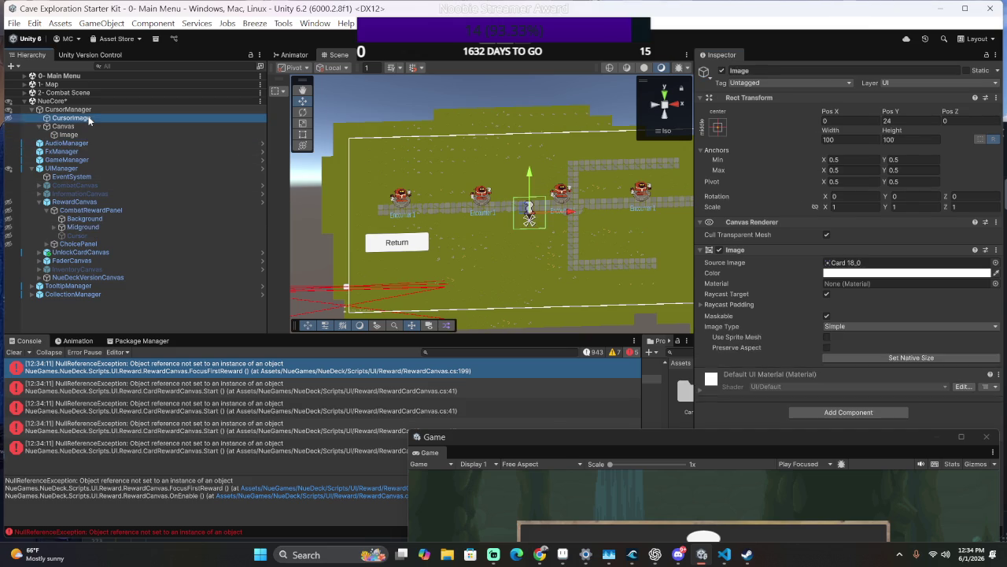
# Deactivate the RewardCanvas object and review its disabled contents before moving on to AudioManager.
pyautogui.click(103, 203)
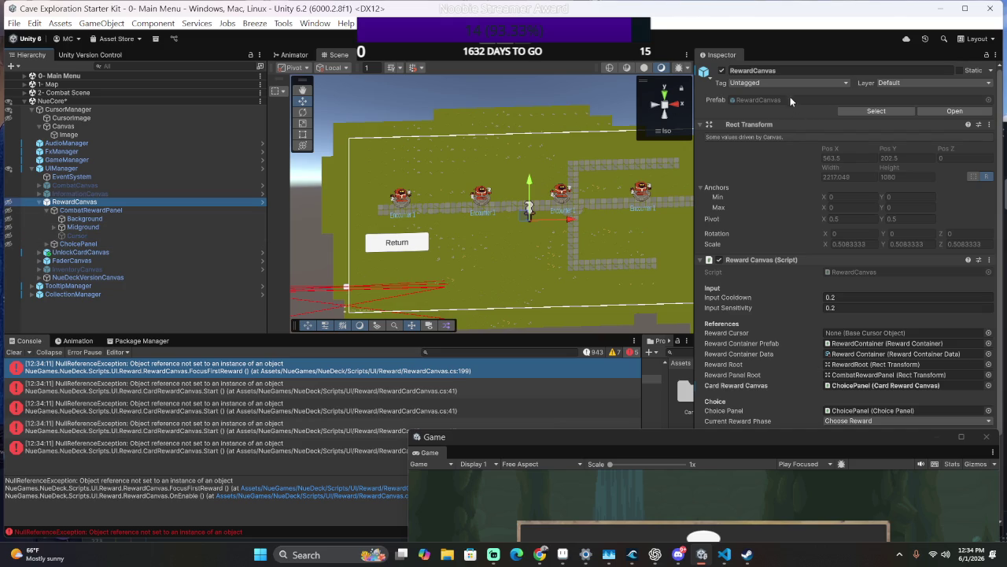
pyautogui.click(721, 70)
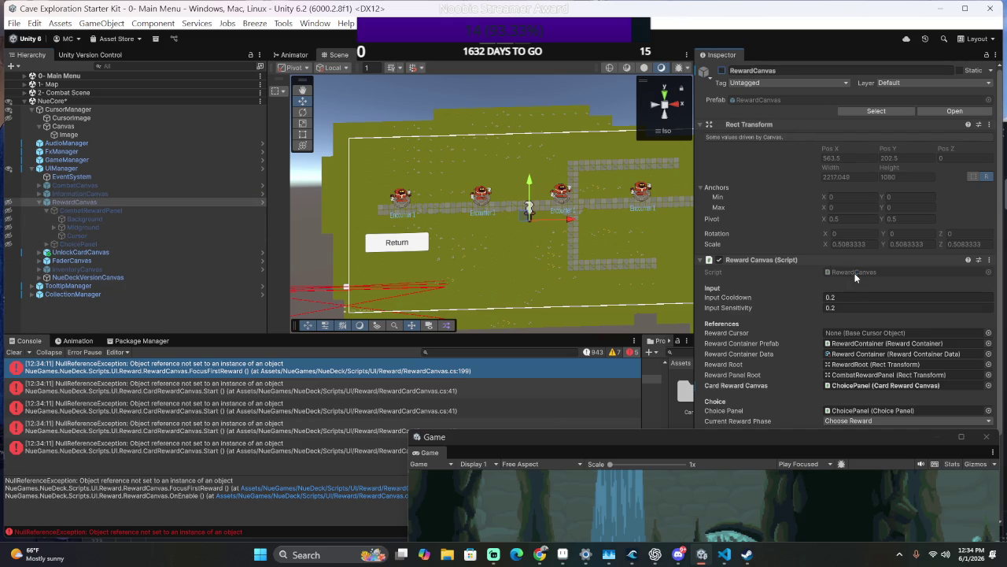
pyautogui.scroll(-2, 854, 275)
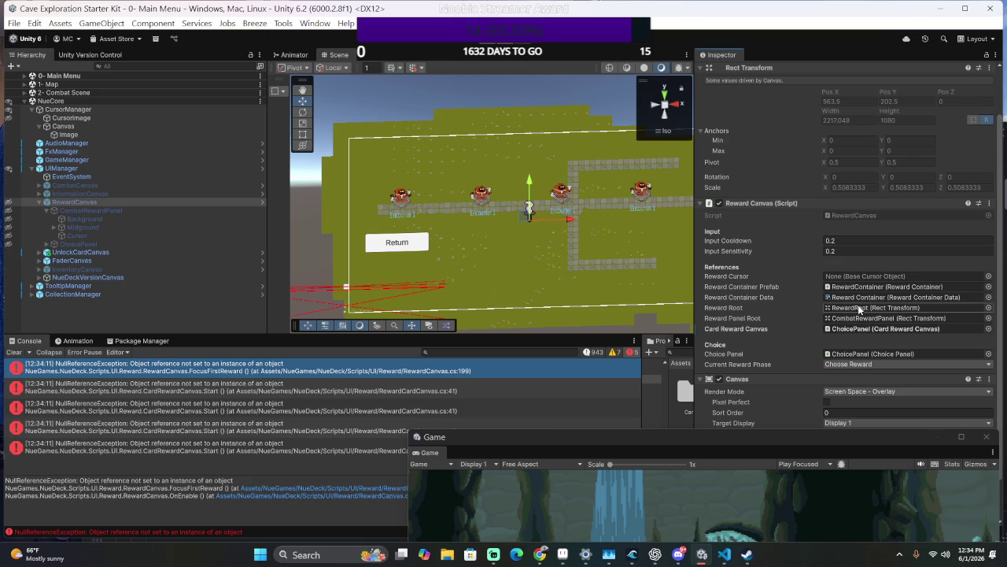
pyautogui.scroll(-1, 909, 294)
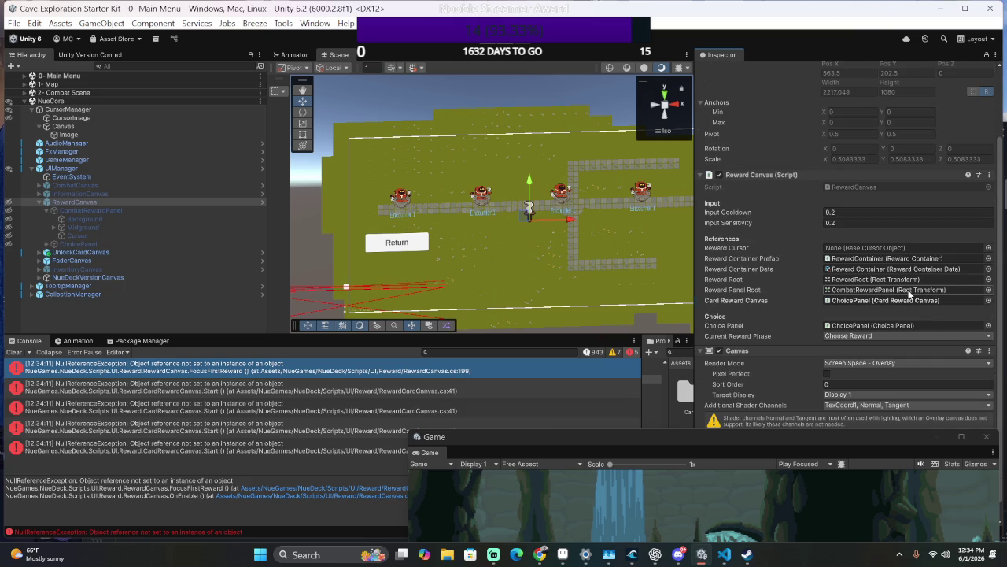
pyautogui.scroll(-1, 909, 293)
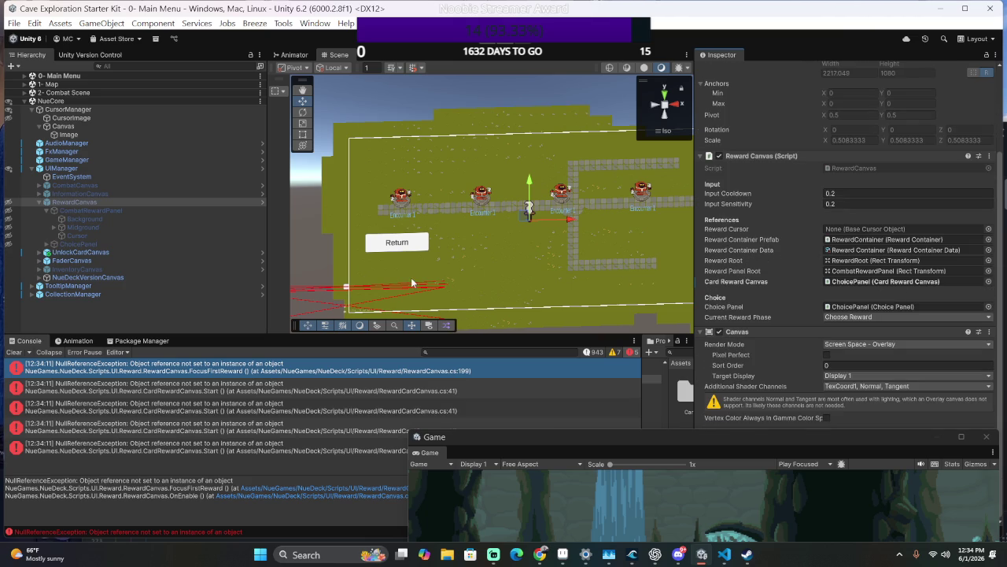
pyautogui.click(93, 156)
# Look through AudioManager, Canvas and NueCore, then select the CursorManager object.
pyautogui.click(93, 144)
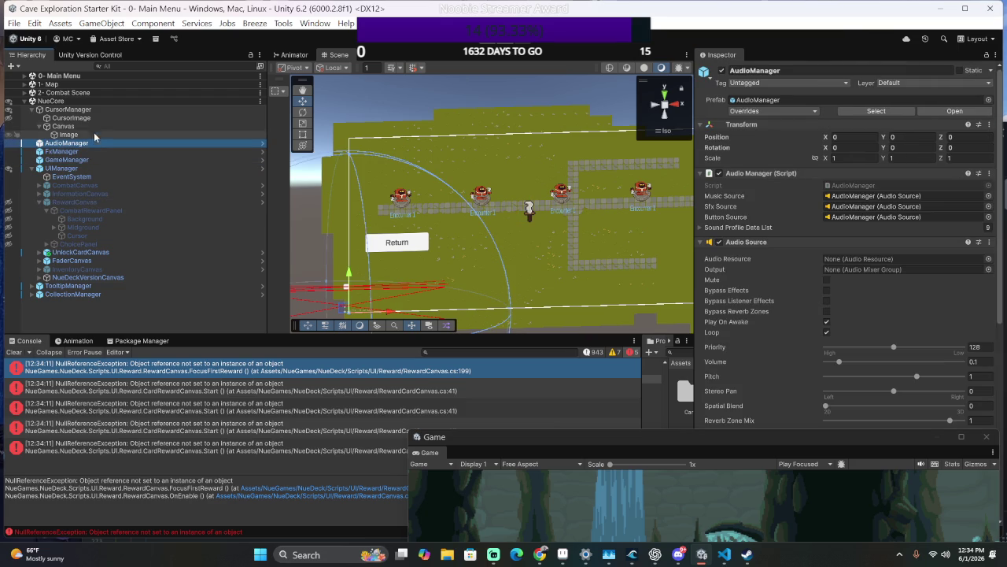
pyautogui.click(95, 109)
pyautogui.click(90, 127)
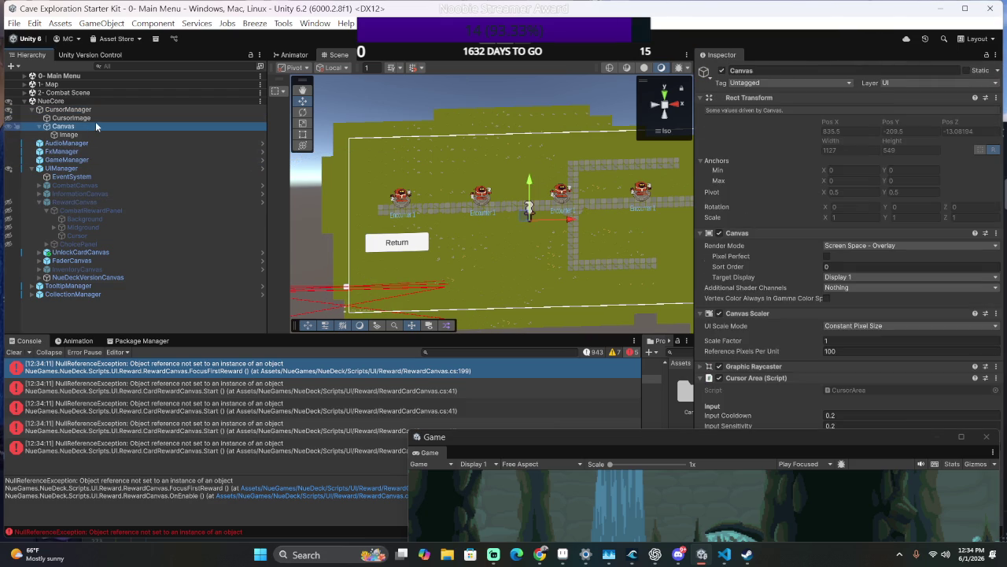
pyautogui.click(97, 104)
pyautogui.click(97, 108)
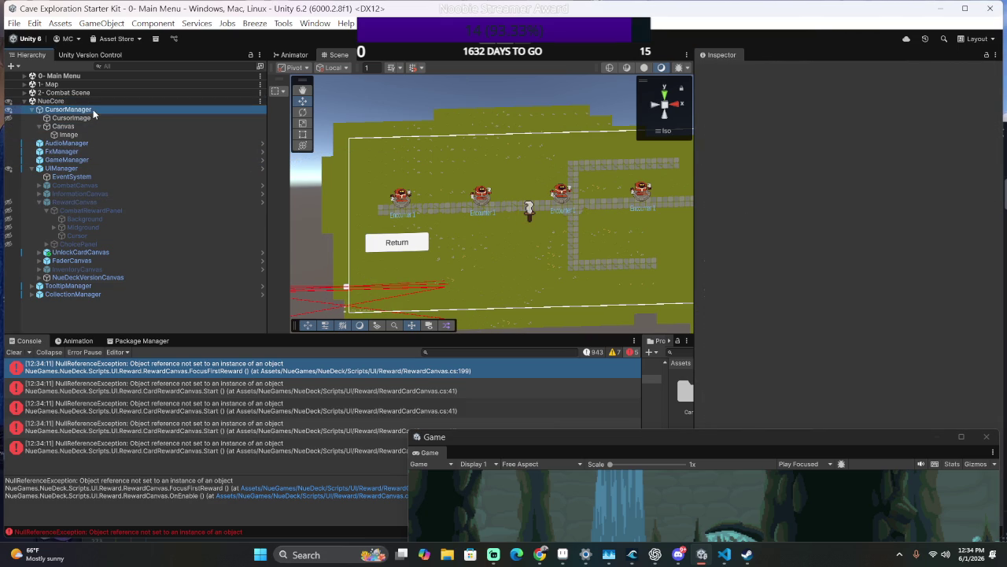
# Add the Cursor Manager script component by searching 'CursorManager' in Add Component.
pyautogui.click(808, 151)
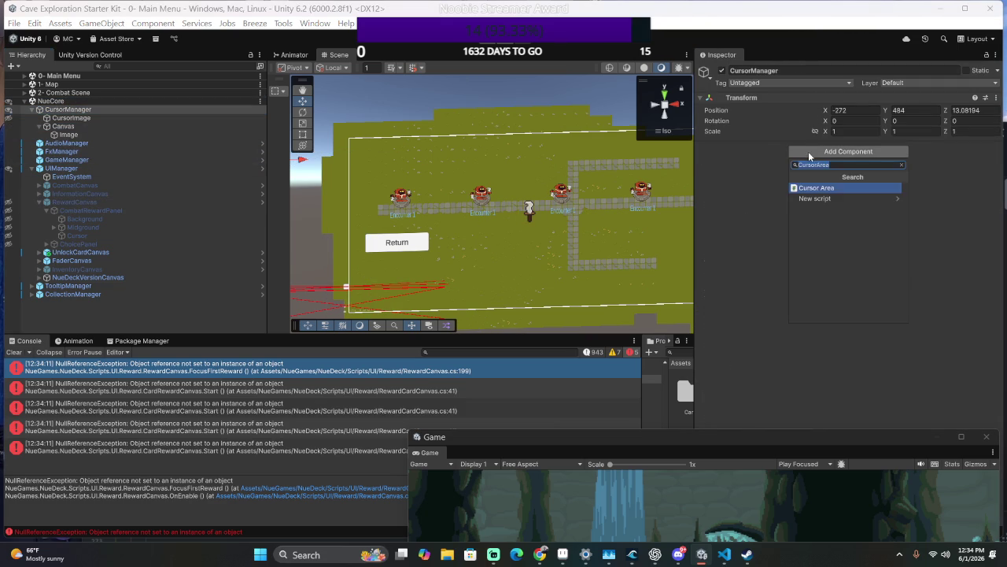
pyautogui.write('CursorManager')
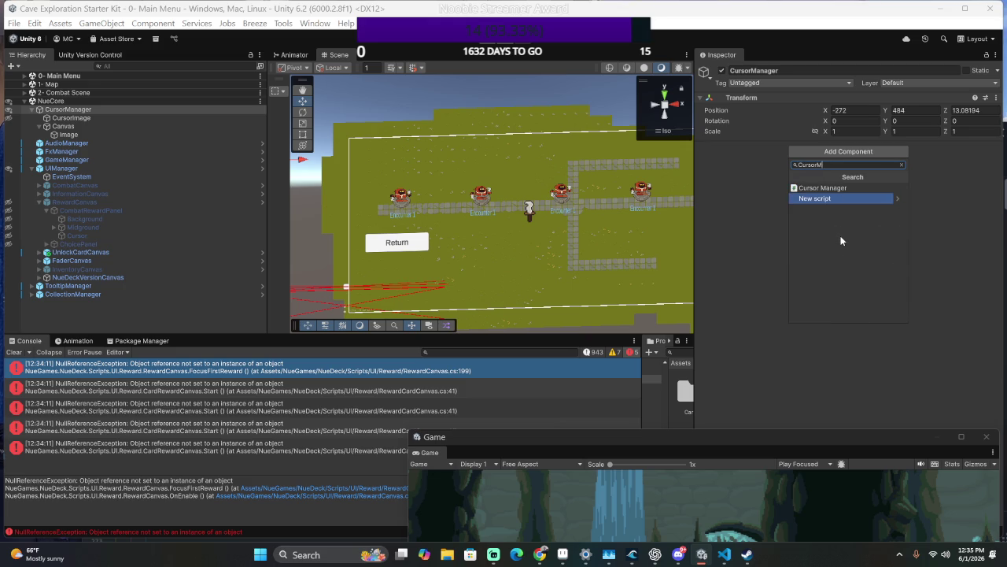
pyautogui.click(858, 189)
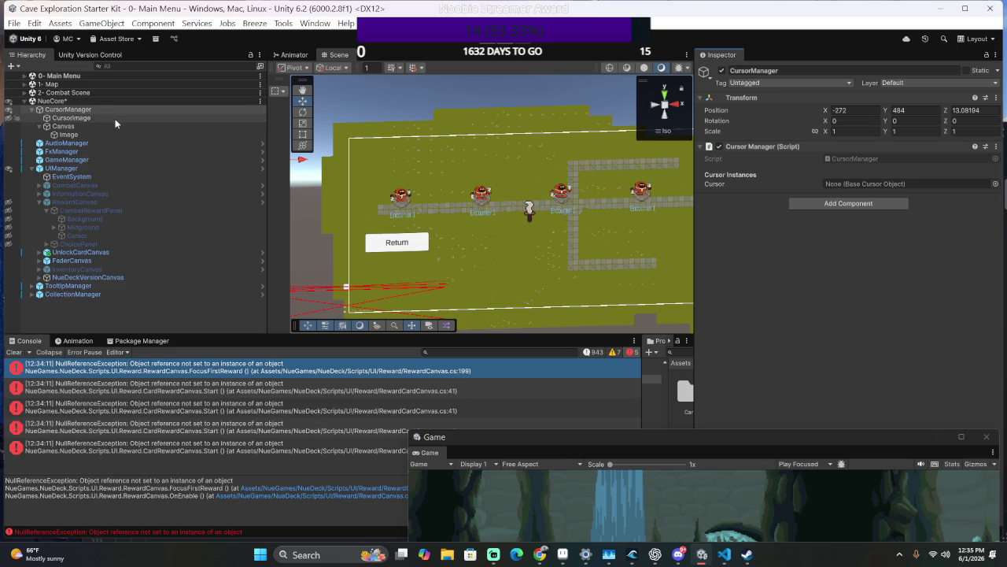
pyautogui.moveTo(89, 132); pyautogui.dragTo(71, 126)
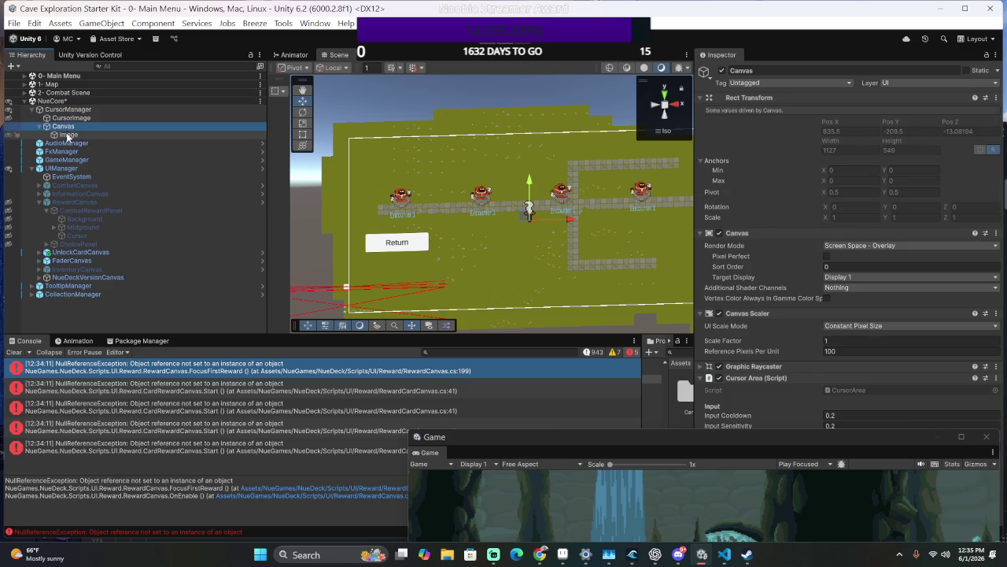
# Try assigning the Canvas Image as the Cursor Manager's cursor, closing the picker unassigned.
pyautogui.click(71, 117)
pyautogui.click(69, 110)
pyautogui.click(70, 135)
pyautogui.moveTo(69, 135); pyautogui.dragTo(888, 185)
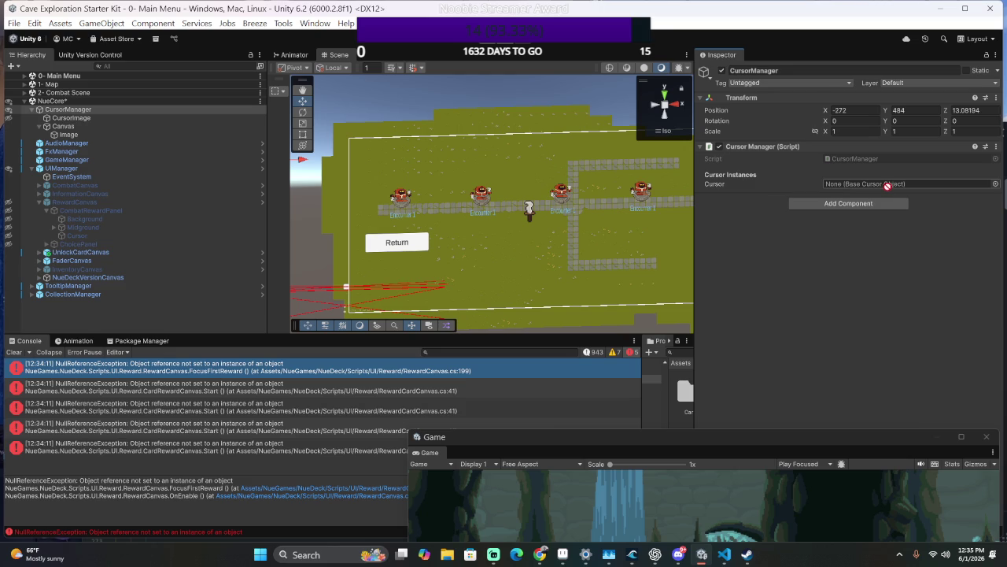
pyautogui.click(995, 184)
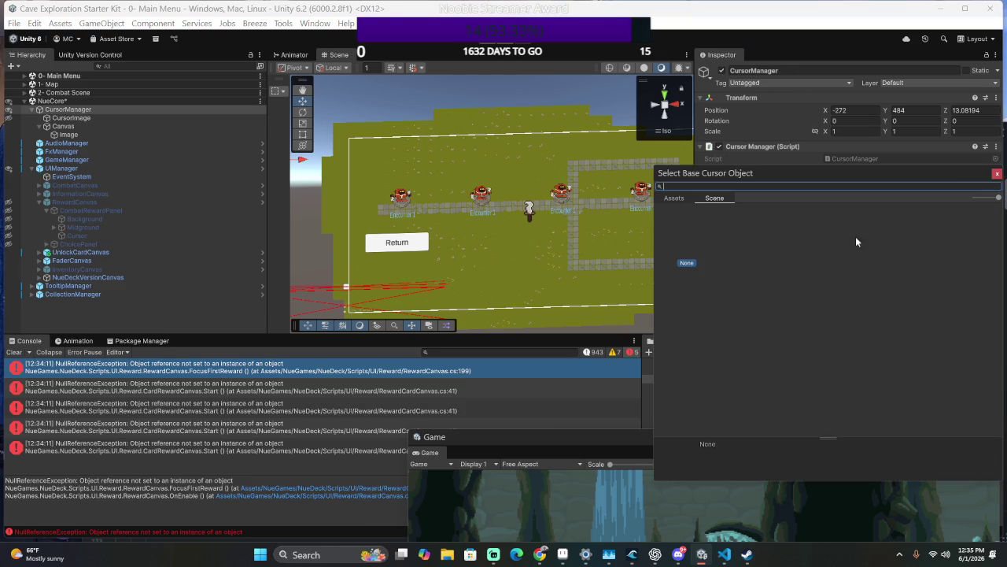
pyautogui.click(997, 173)
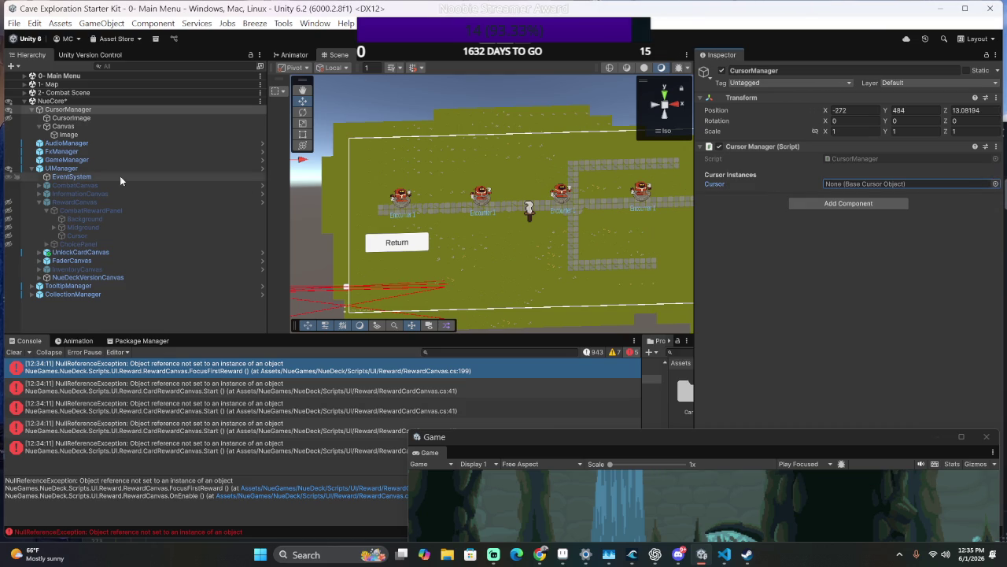
# Add the Base Cursor Object script to the Canvas's Image via a 'BaseCur' search.
pyautogui.click(85, 126)
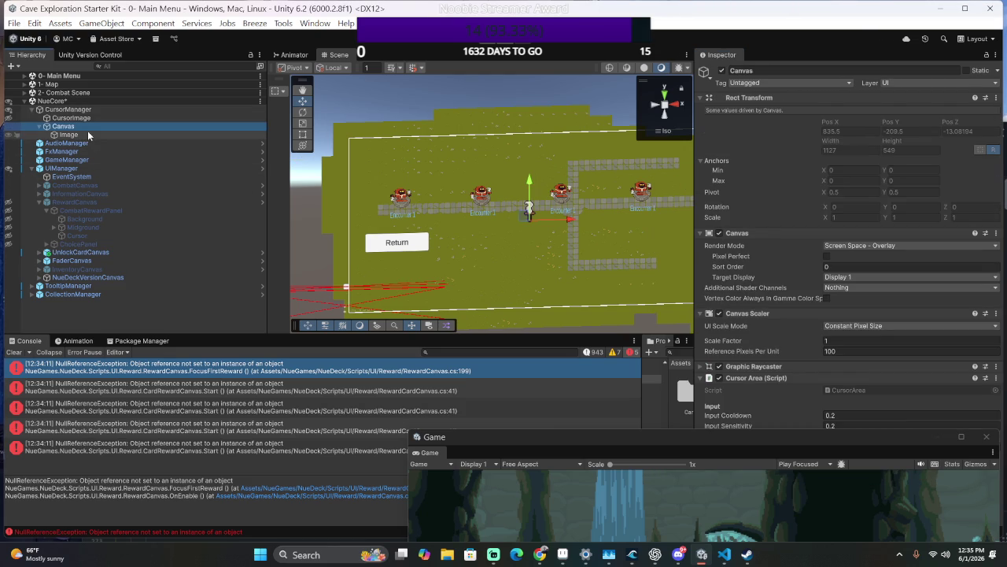
pyautogui.click(88, 134)
pyautogui.click(801, 411)
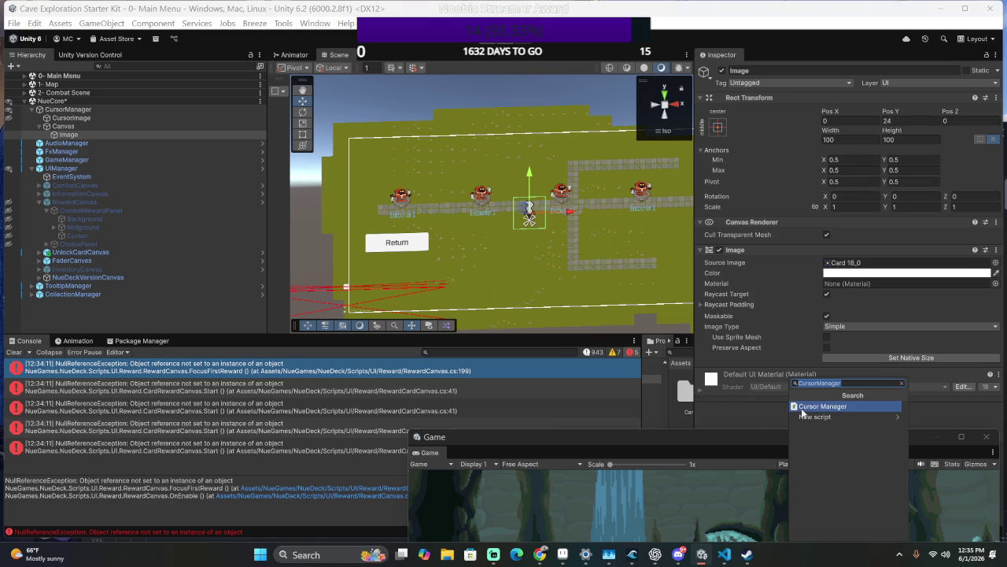
pyautogui.write('BaseCur')
pyautogui.press('Return')
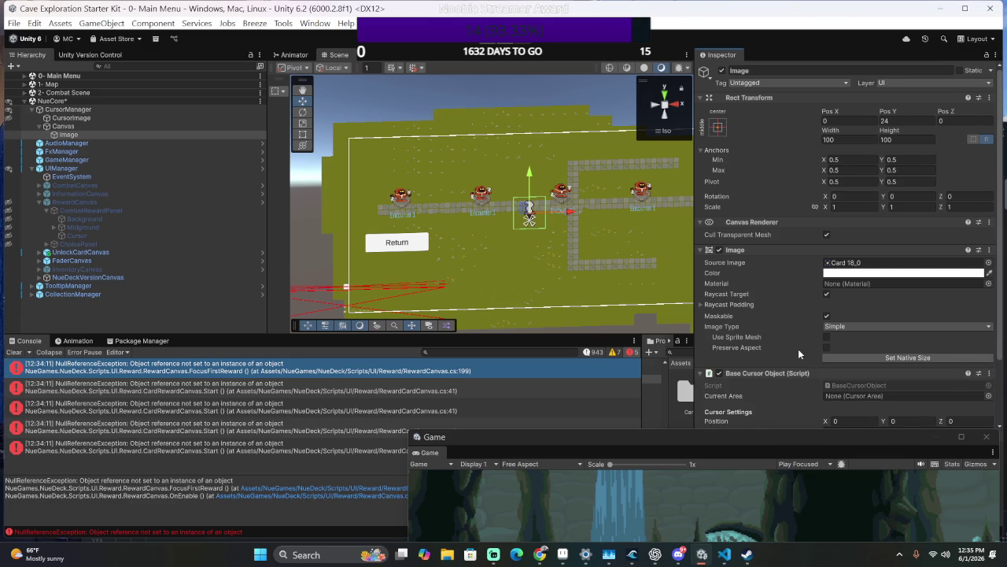
pyautogui.scroll(-2, 788, 330)
pyautogui.click(67, 126)
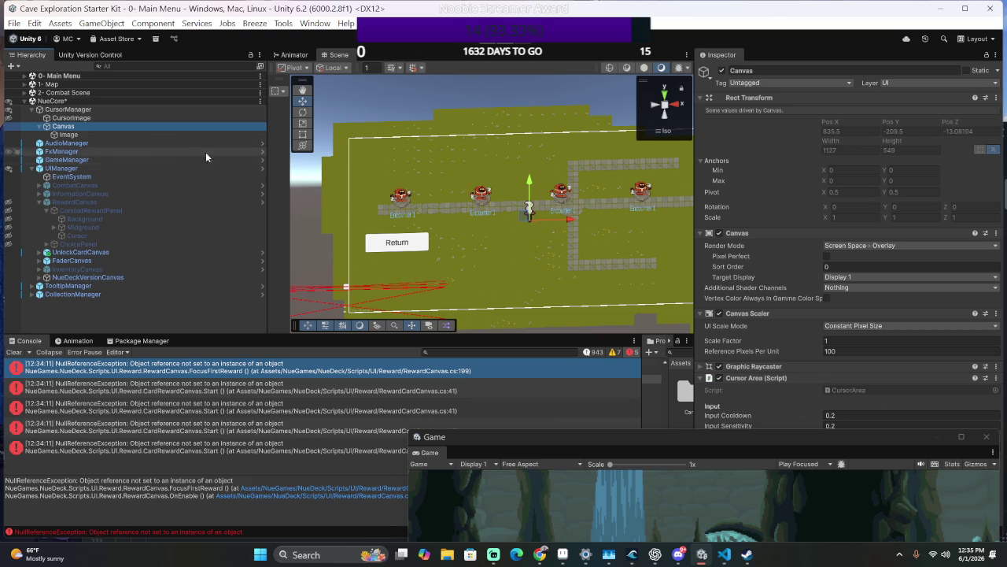
pyautogui.click(157, 135)
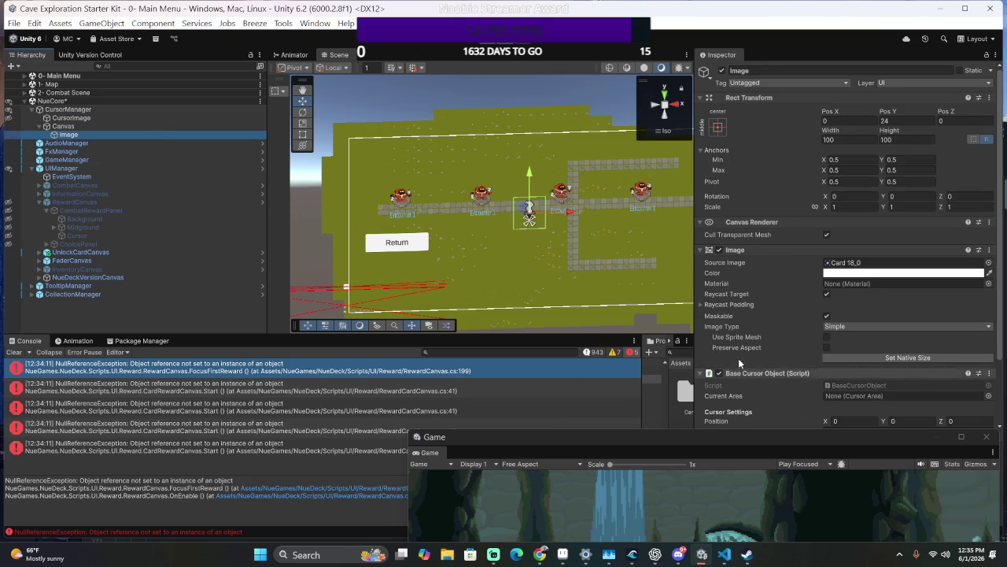
# Set the Base Cursor Object's Current Area to the Canvas by dragging it in.
pyautogui.moveTo(210, 137)
pyautogui.mouseDown()
pyautogui.moveTo(183, 127)
pyautogui.moveTo(183, 144)
pyautogui.moveTo(551, 354)
pyautogui.moveTo(882, 395)
pyautogui.mouseUp()
pyautogui.scroll(-2, 771, 402)
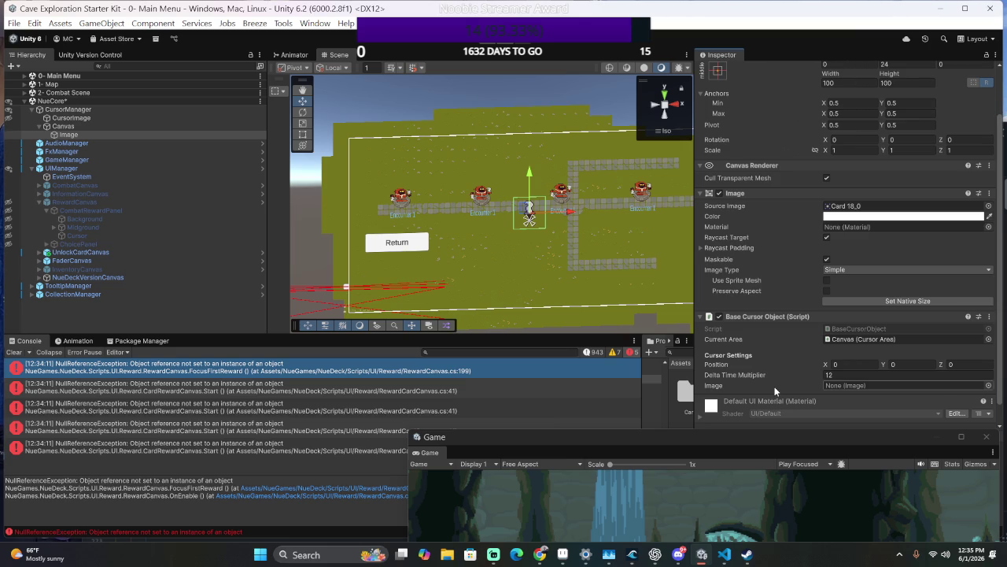
pyautogui.scroll(-1, 774, 391)
# Assign a Cursor object to the Image field after trying several, then start the playtest.
pyautogui.click(990, 363)
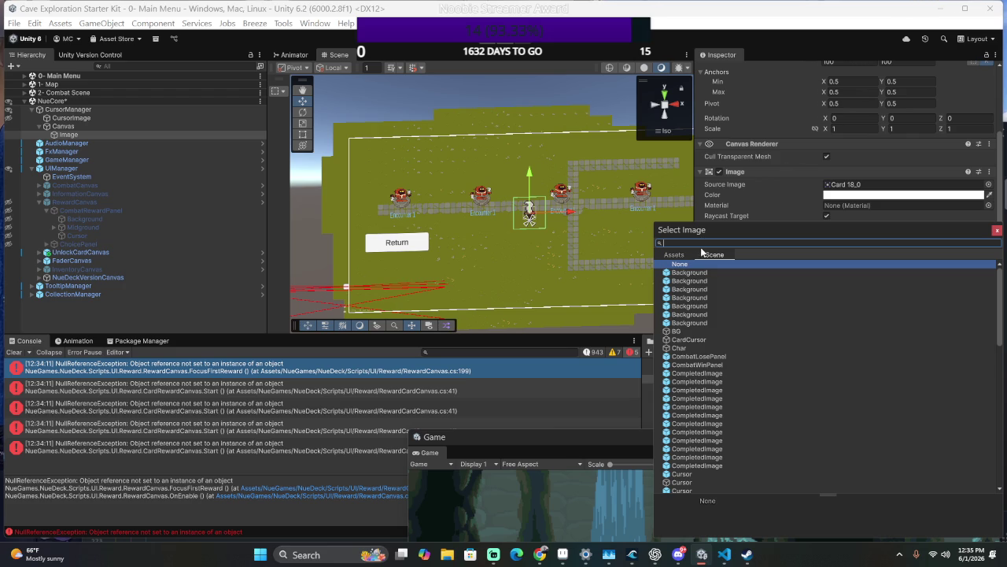
pyautogui.click(682, 473)
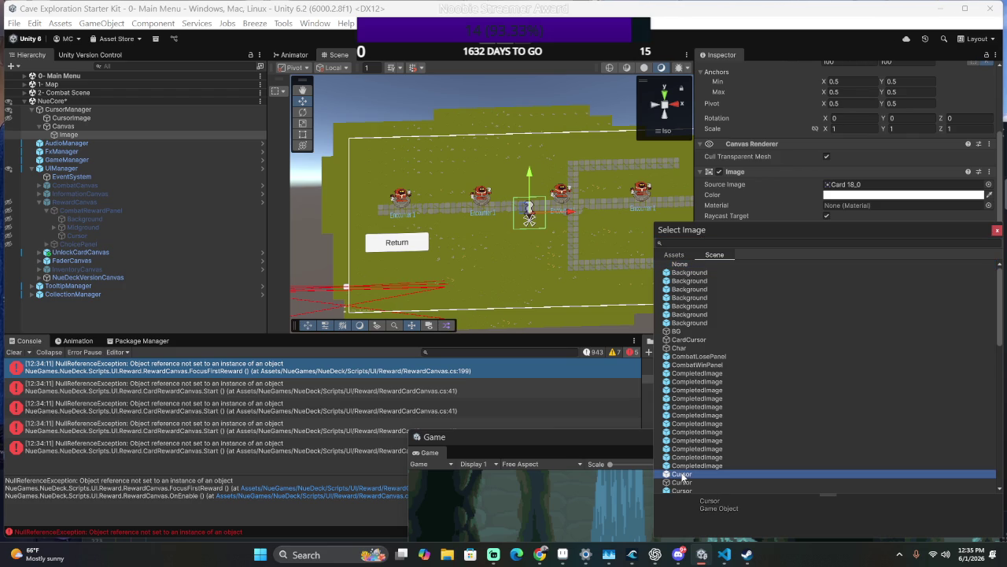
pyautogui.scroll(-2, 676, 488)
pyautogui.press('Down')
pyautogui.click(698, 457)
pyautogui.click(699, 467)
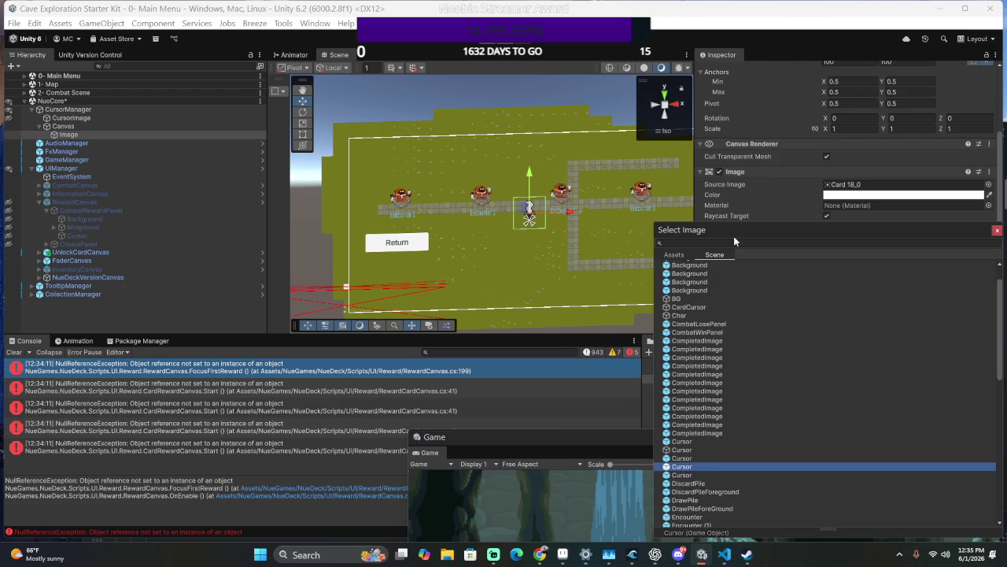
pyautogui.click(674, 255)
pyautogui.click(1003, 234)
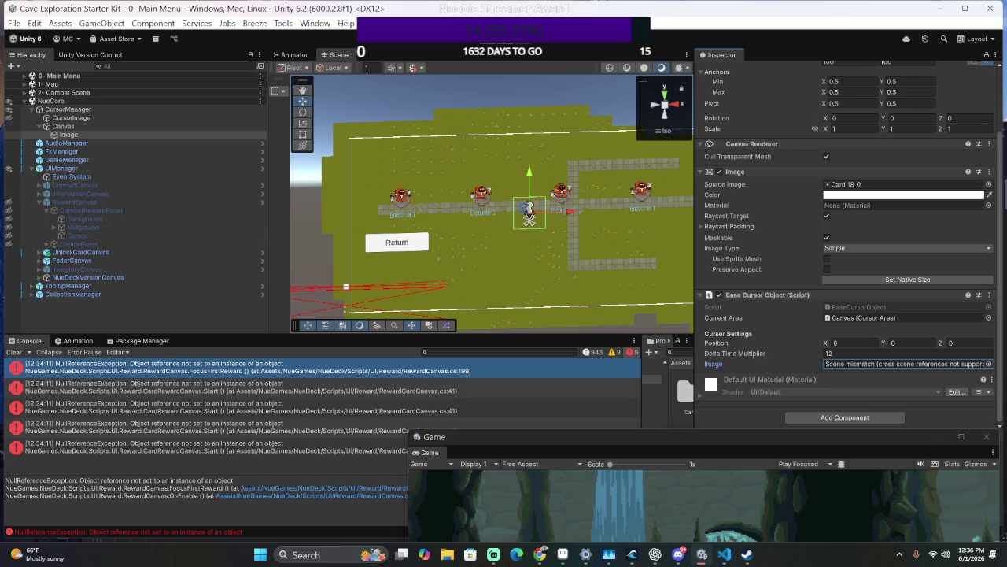
pyautogui.click(489, 39)
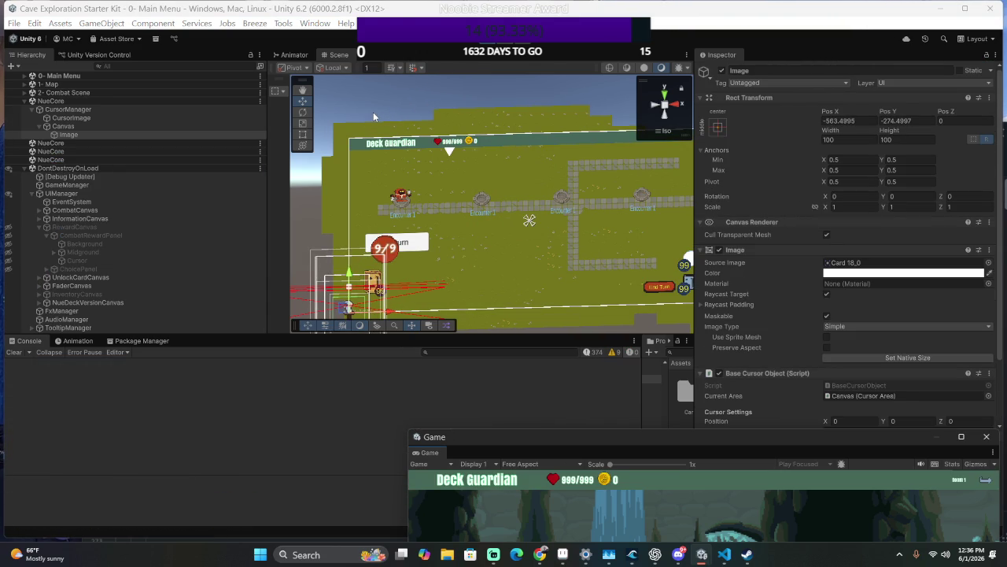
# Reposition the Game window during the combat playtest, stop playing, and move the window up-right.
pyautogui.moveTo(551, 437)
pyautogui.mouseDown()
pyautogui.moveTo(514, 410)
pyautogui.moveTo(383, 196)
pyautogui.mouseUp()
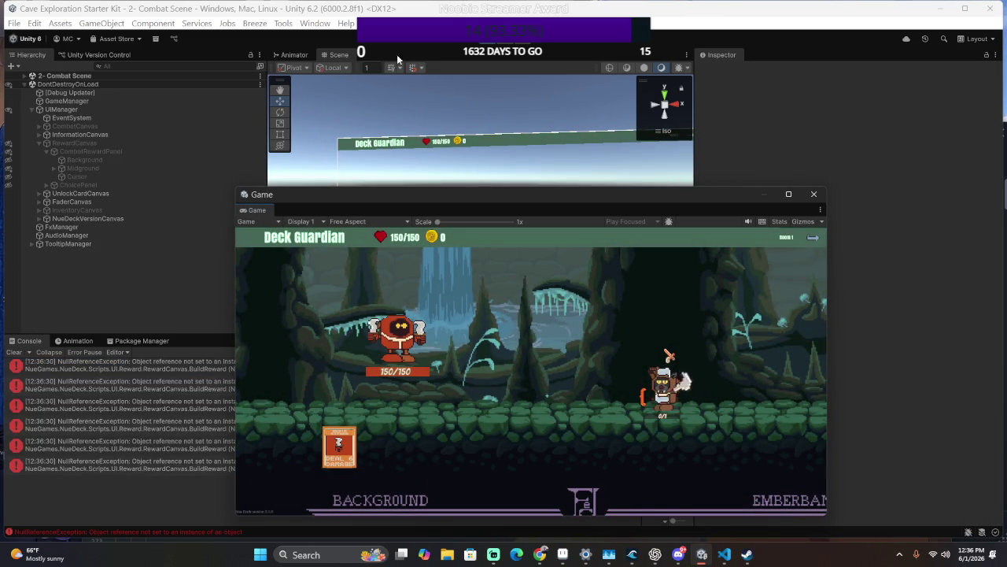
pyautogui.click(490, 38)
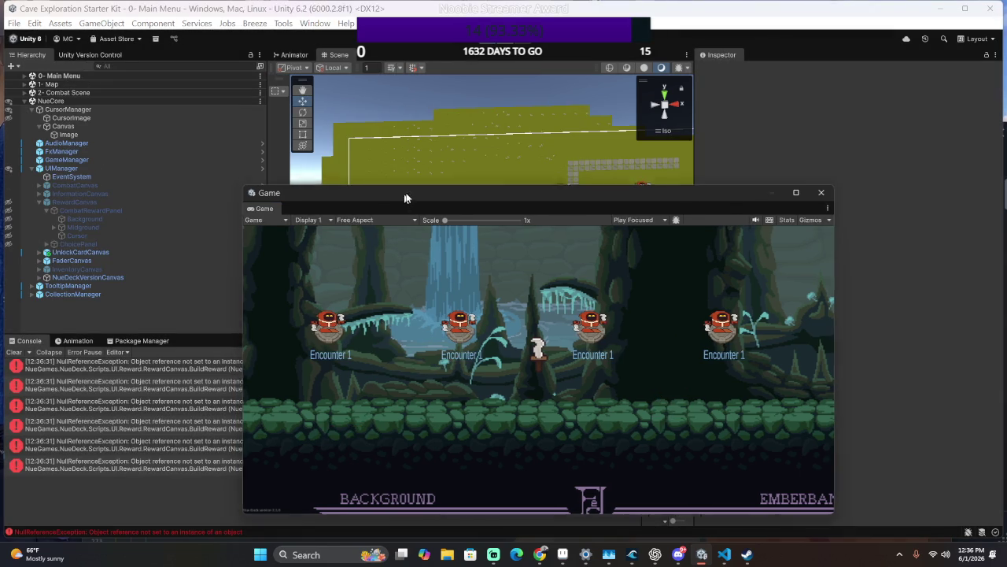
pyautogui.moveTo(396, 195); pyautogui.dragTo(575, 148)
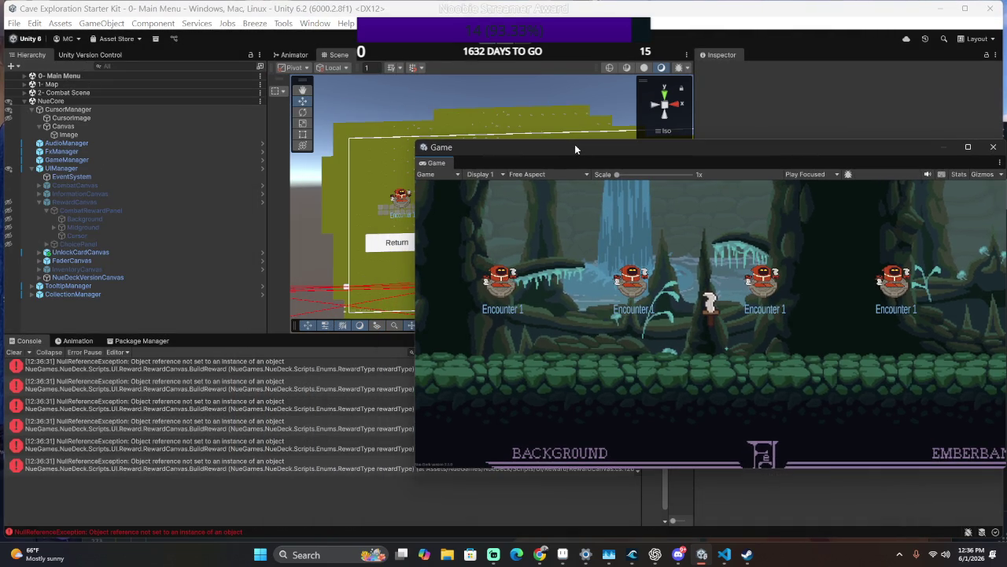